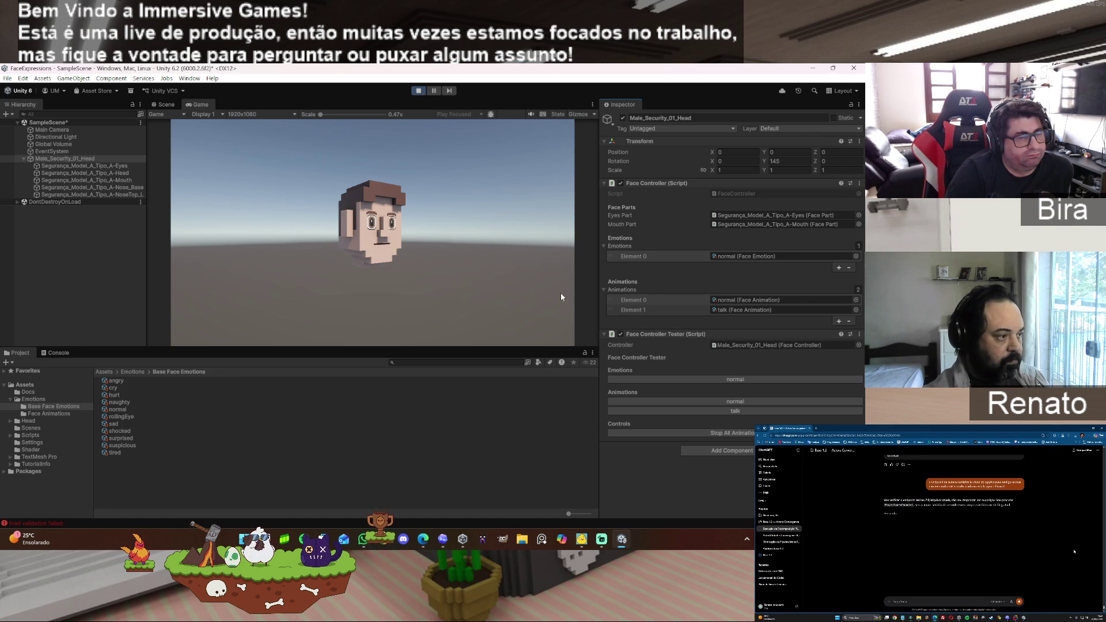
- Stop all of the voxel head's animations in the Face Controller Tester
click(740, 436)
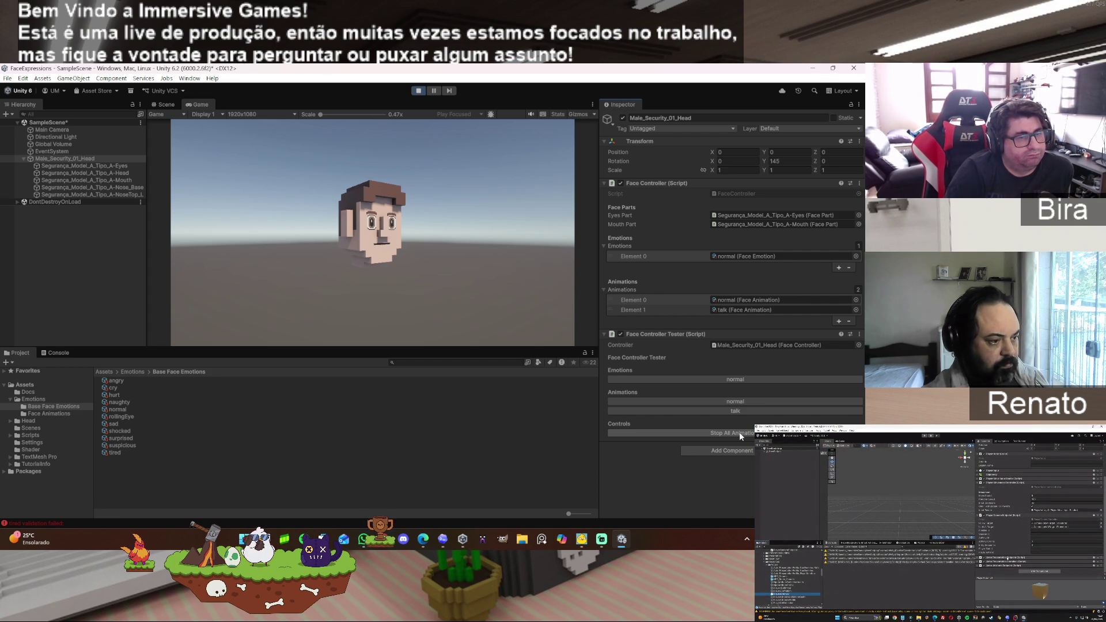
- Cycle the head through normal, talk and normal animations, exit Play mode, then switch to Codex
click(744, 403)
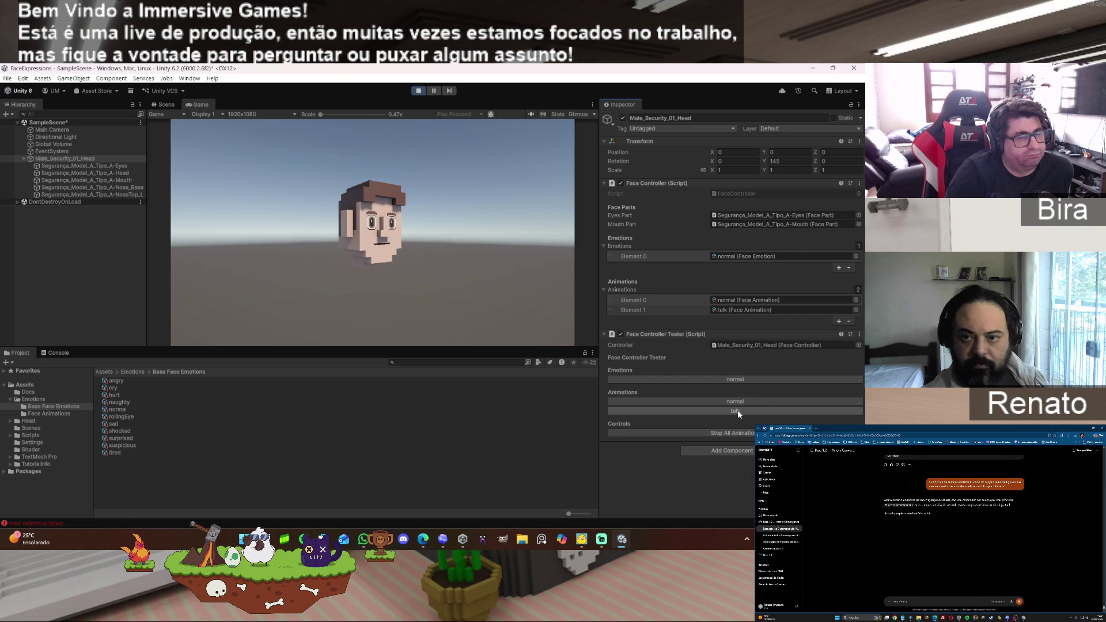
click(738, 412)
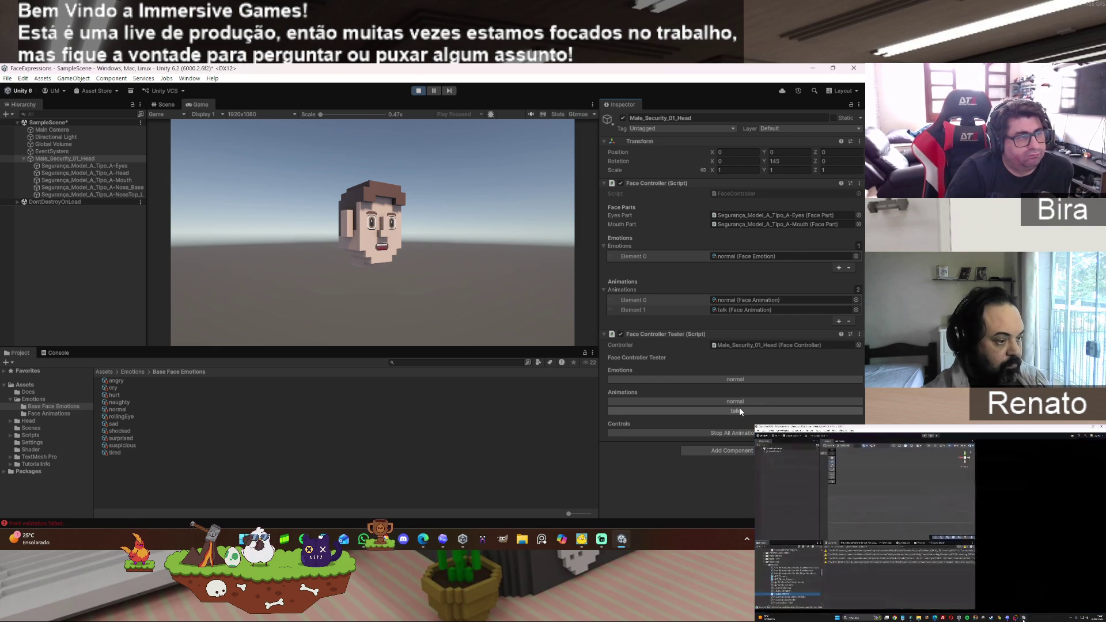
click(740, 402)
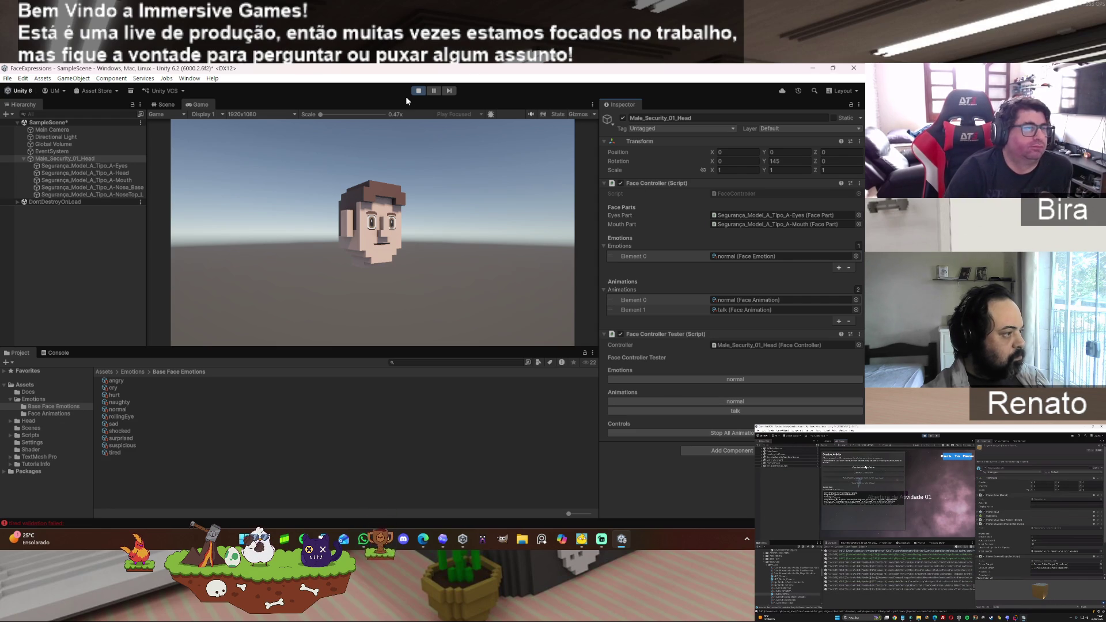
click(419, 90)
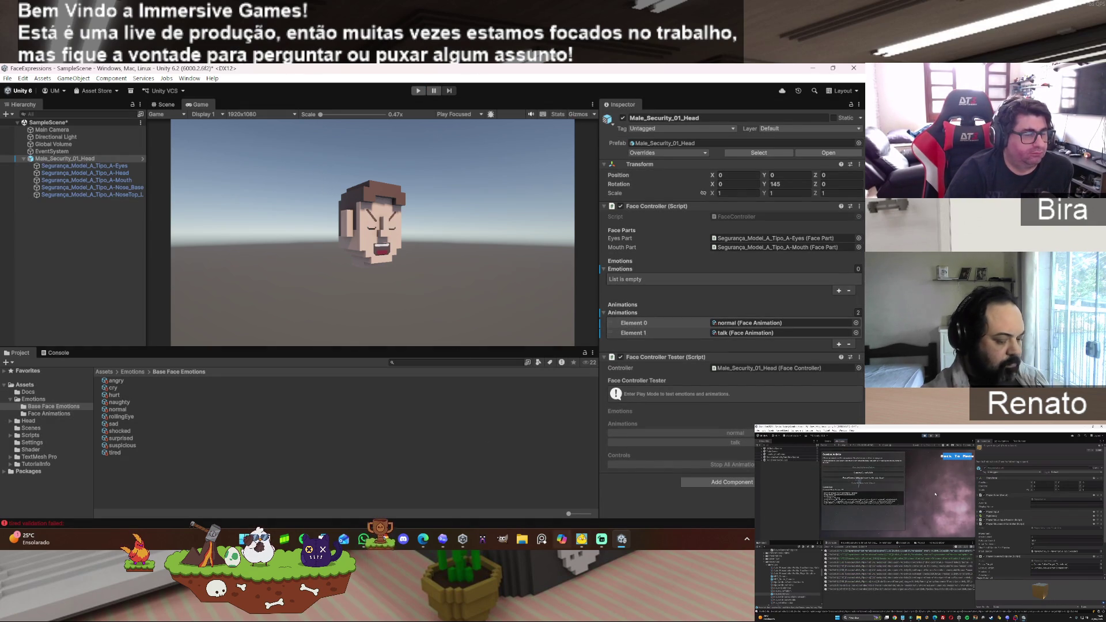
click(444, 541)
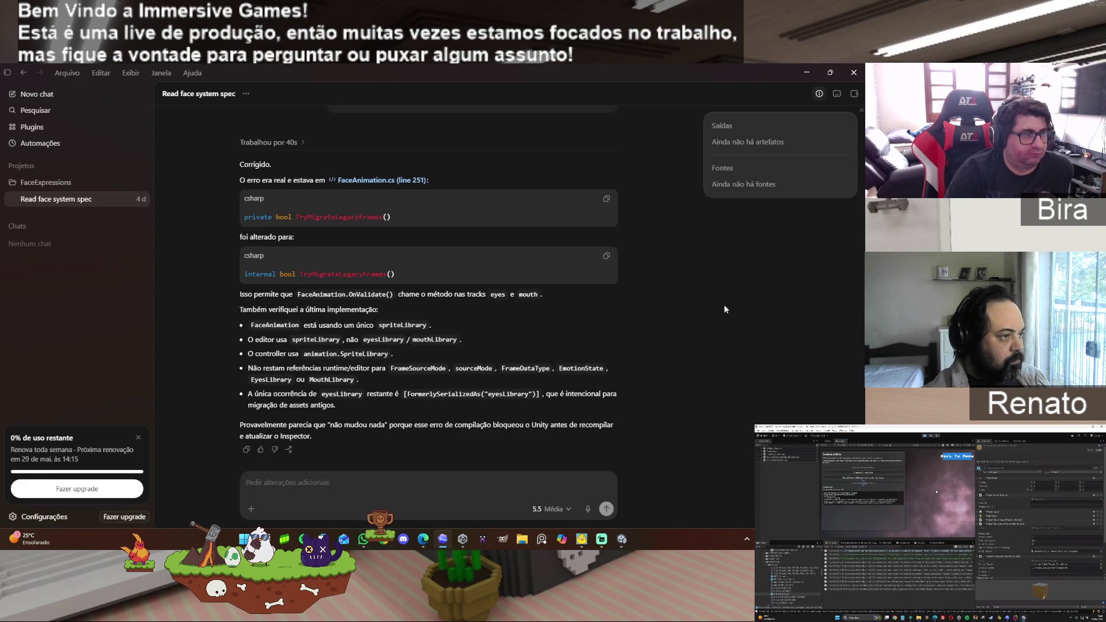
- Hide the Codex face-system chat and bring up the Unity Dev Assistant chat
click(806, 72)
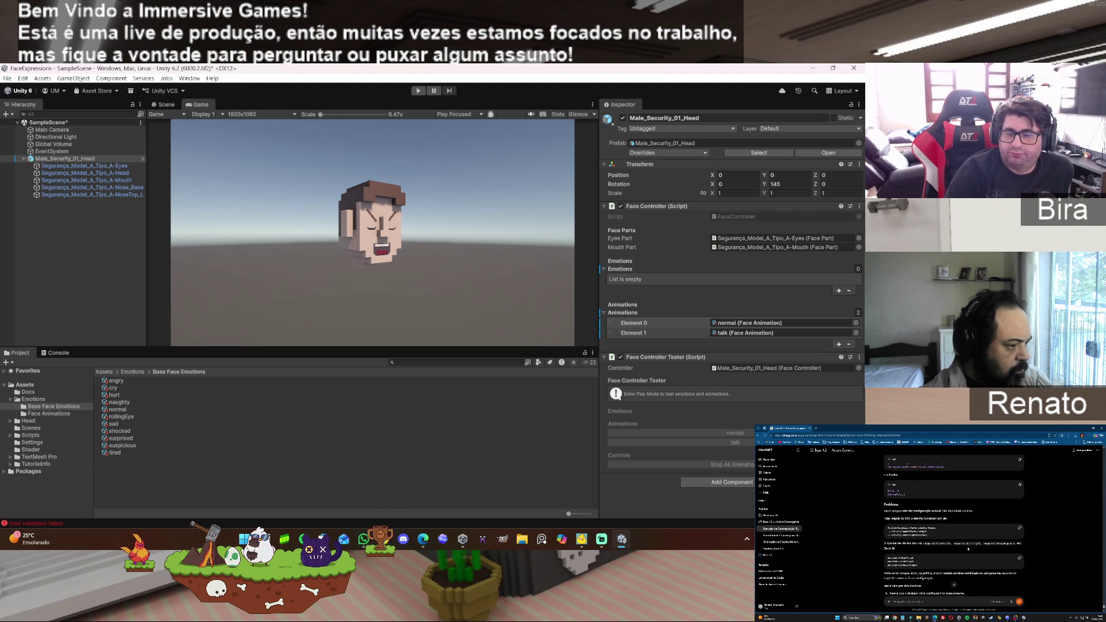
click(423, 539)
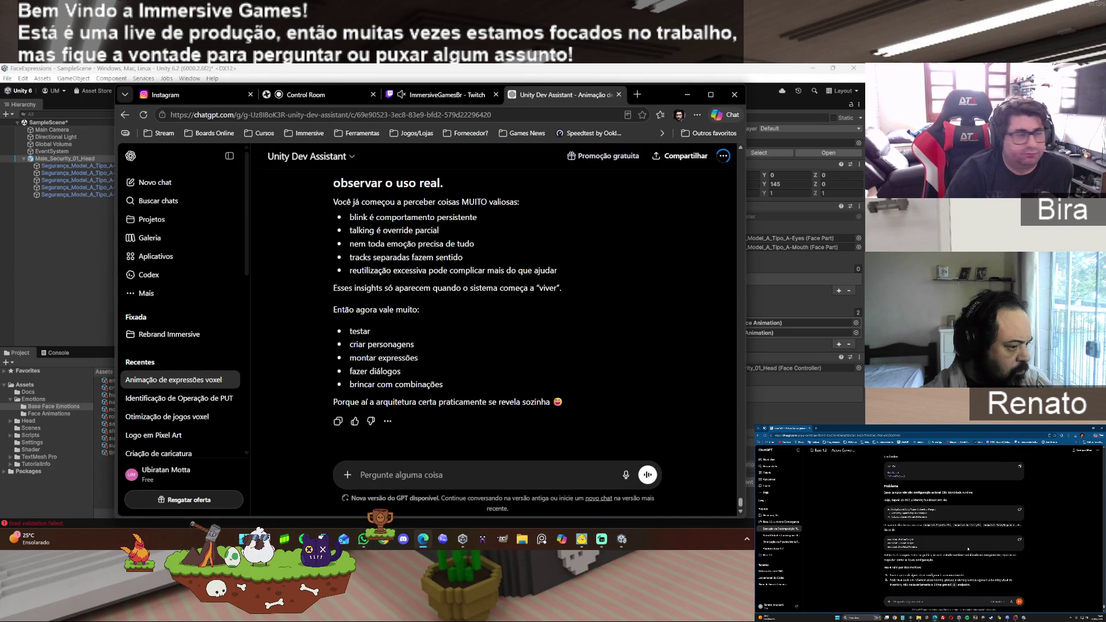
key(alt+Tab)
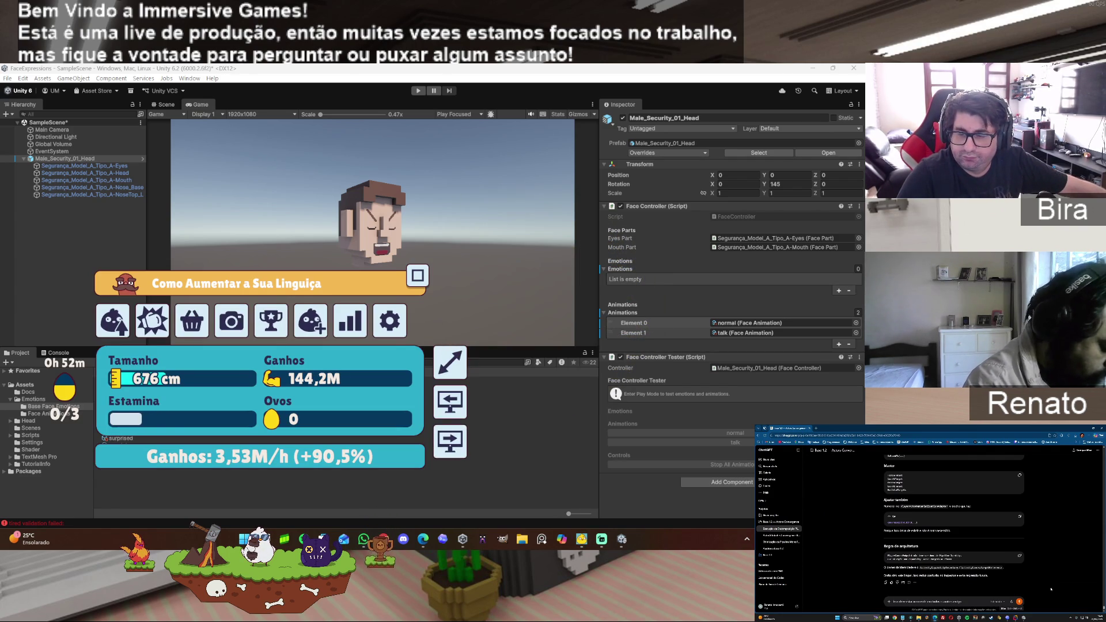
click(462, 539)
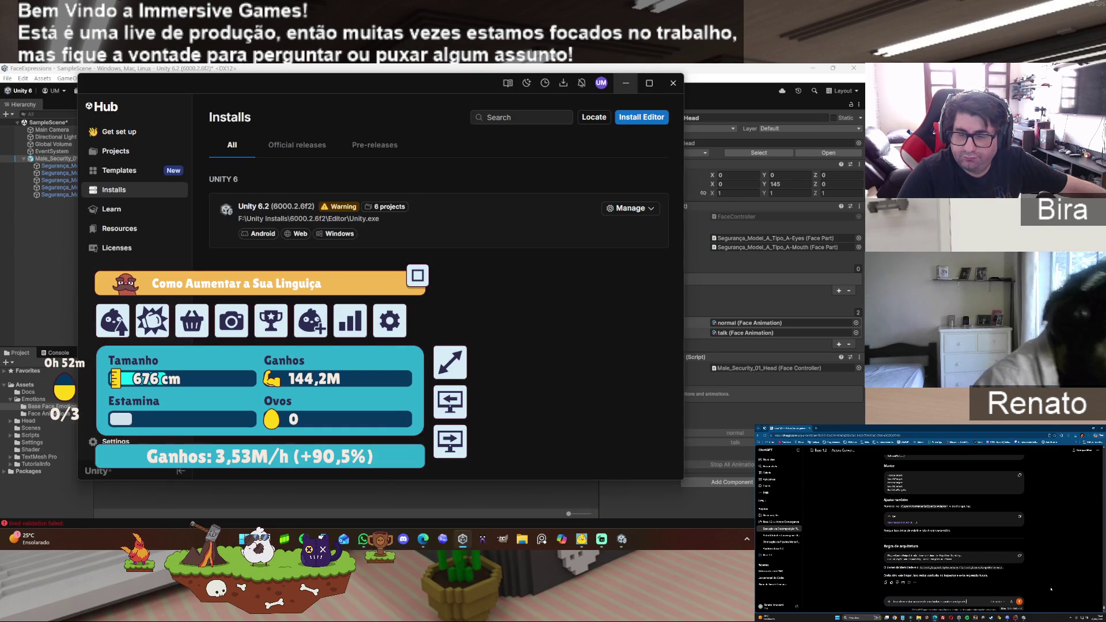
- Close Unity Hub, minimize the game overlay, and switch to the Unity Dev Assistant chat
click(673, 83)
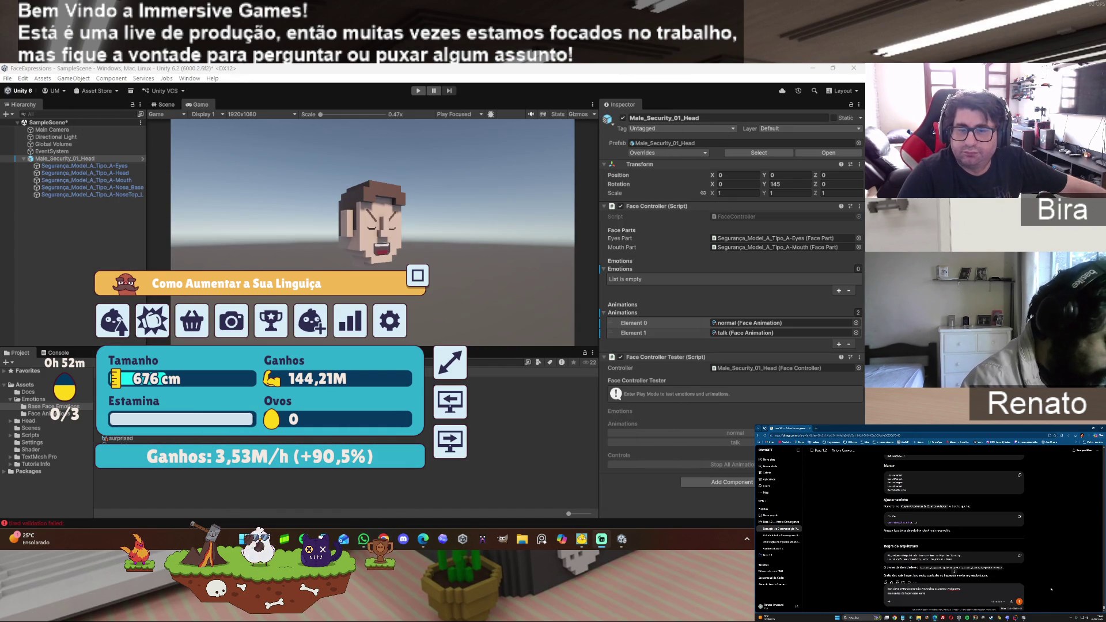
click(601, 539)
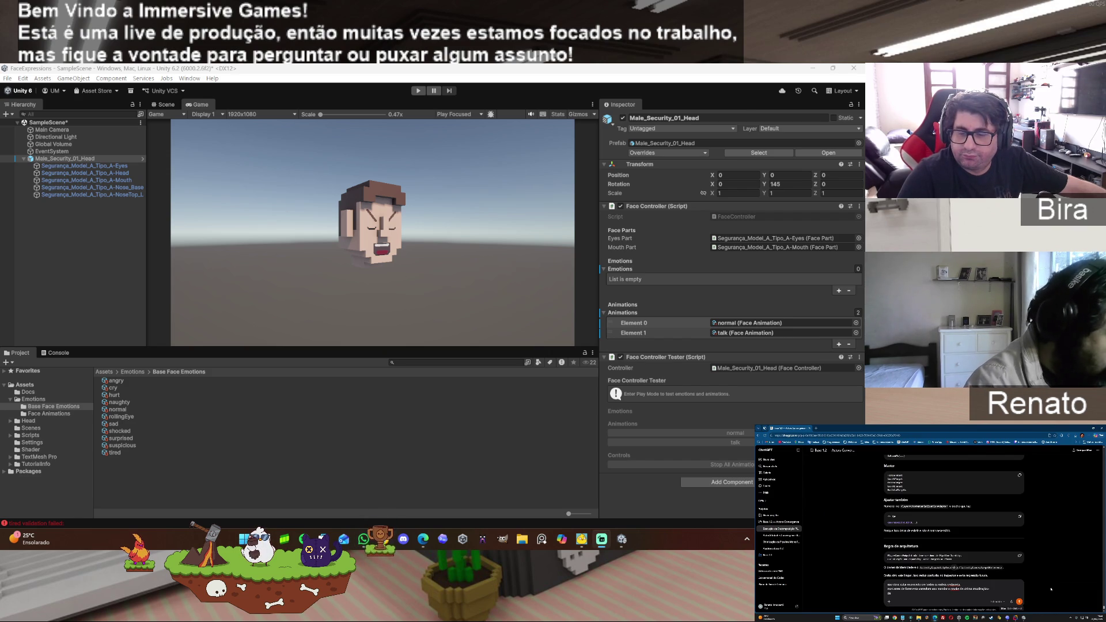
key(alt+Tab)
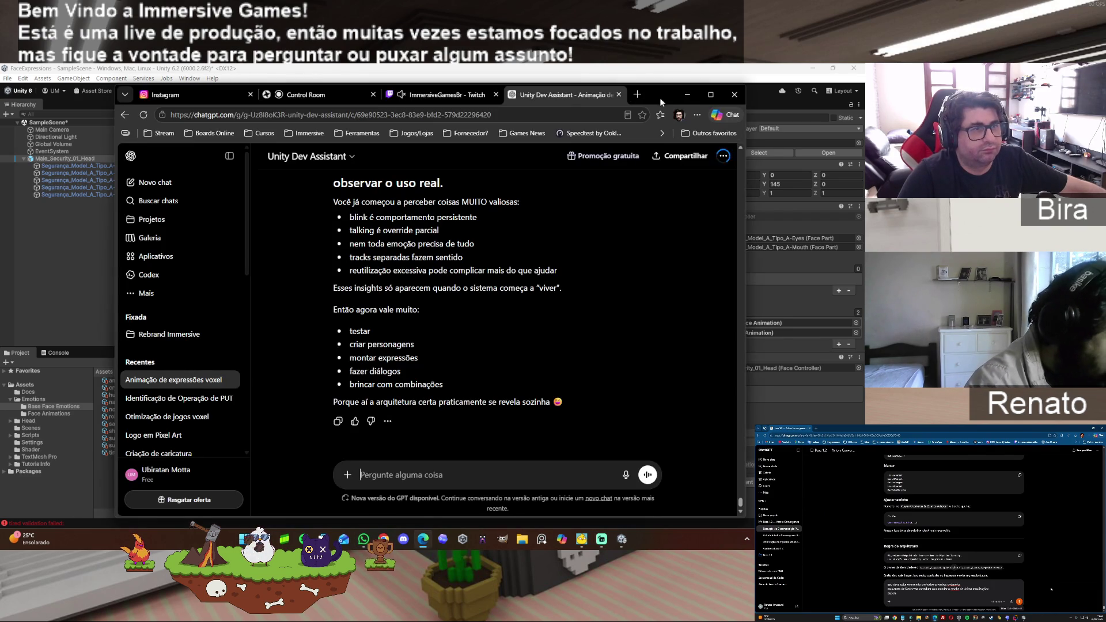
- Switch from the ChatGPT chat back to the Unity editor
key(alt+Tab)
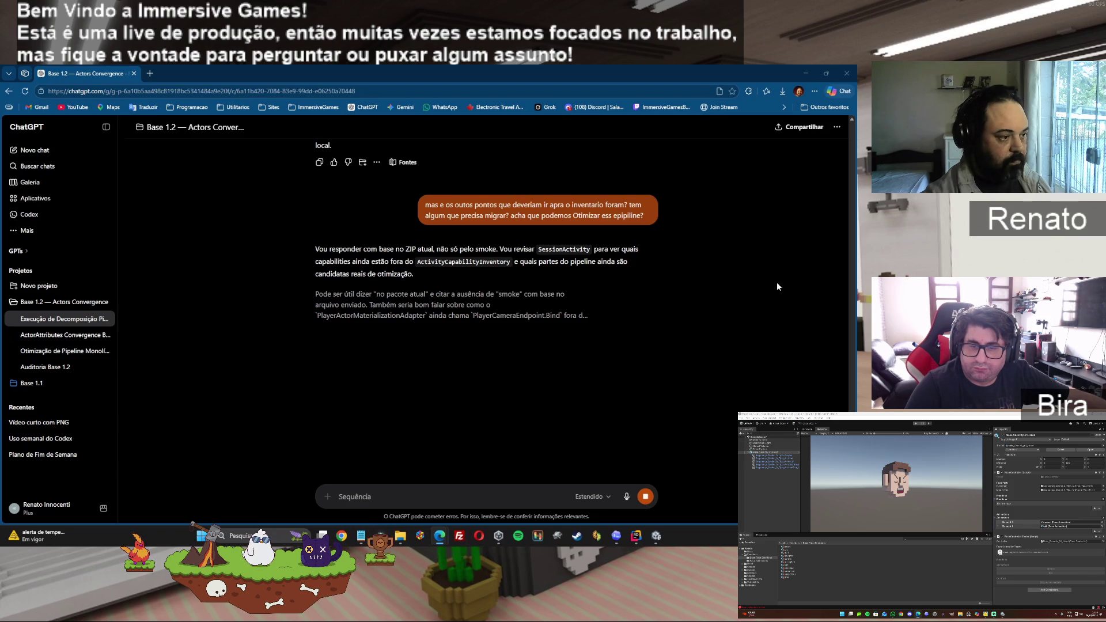
- Stage all unstaged changes in GitKraken's Gamejam2025 repository on branch Base1.1
click(398, 536)
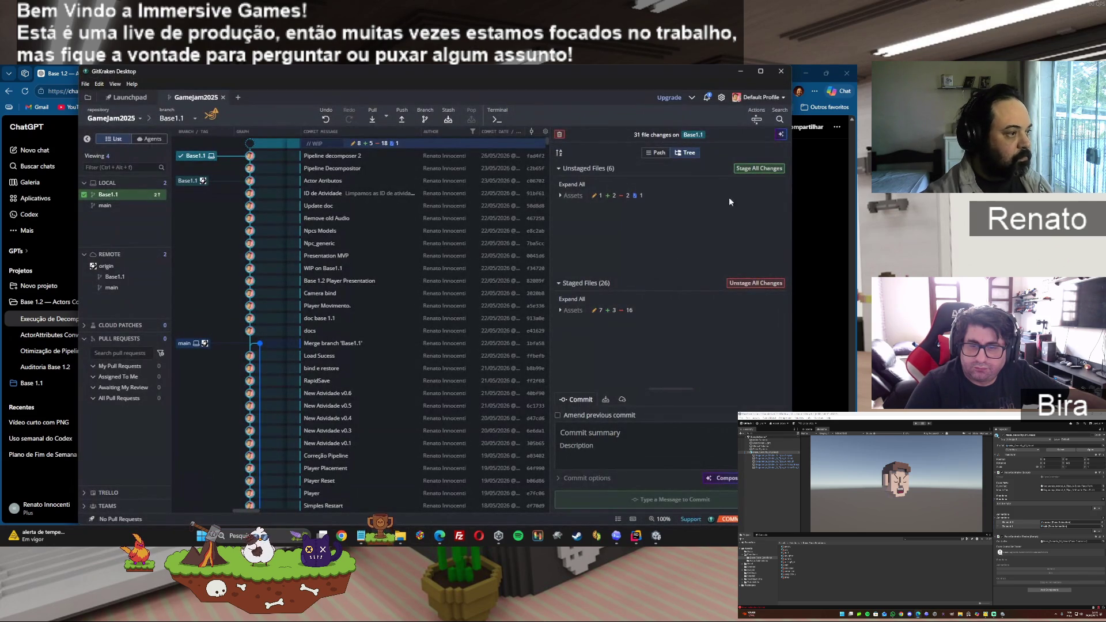
click(759, 171)
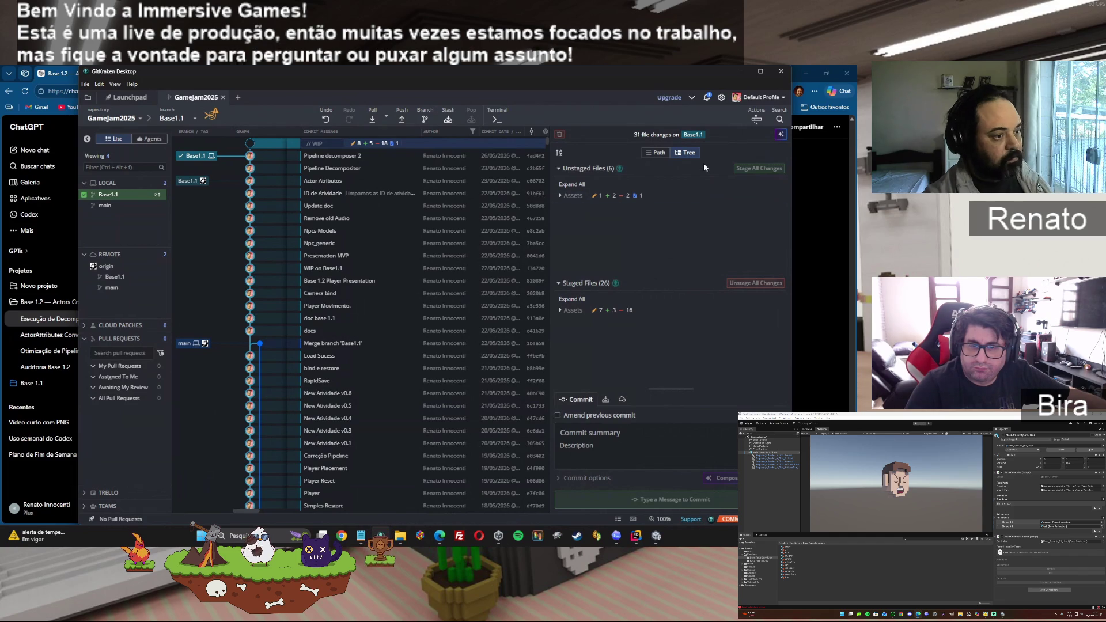
- Return to ChatGPT, read through the reply's remaining-migration answer, and clear the unfinished draft
click(741, 73)
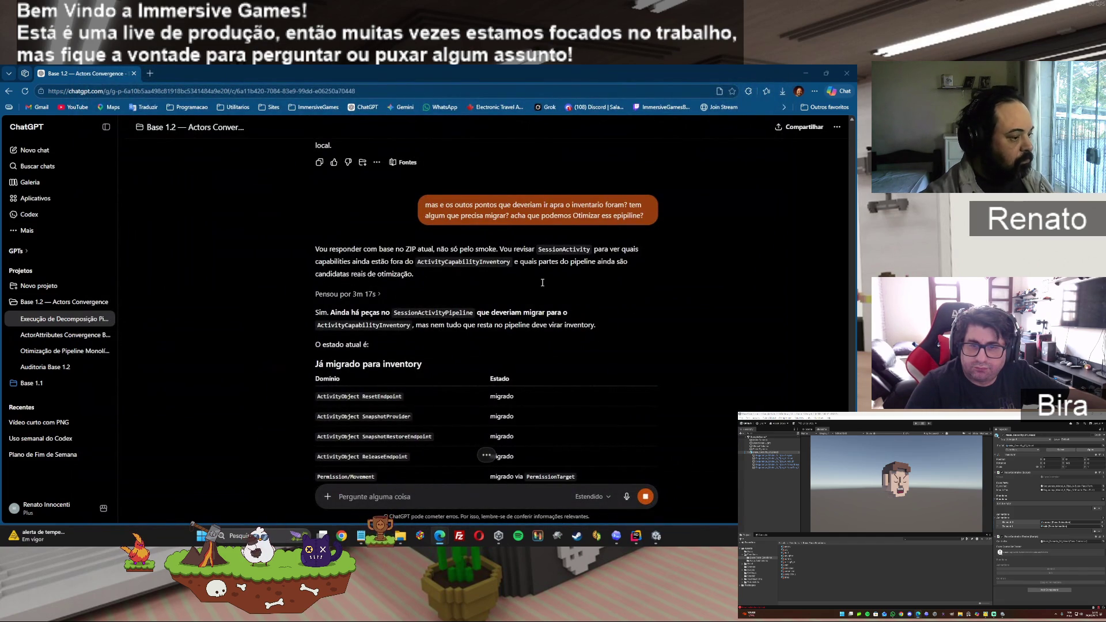
scroll(646, 312, down, 2)
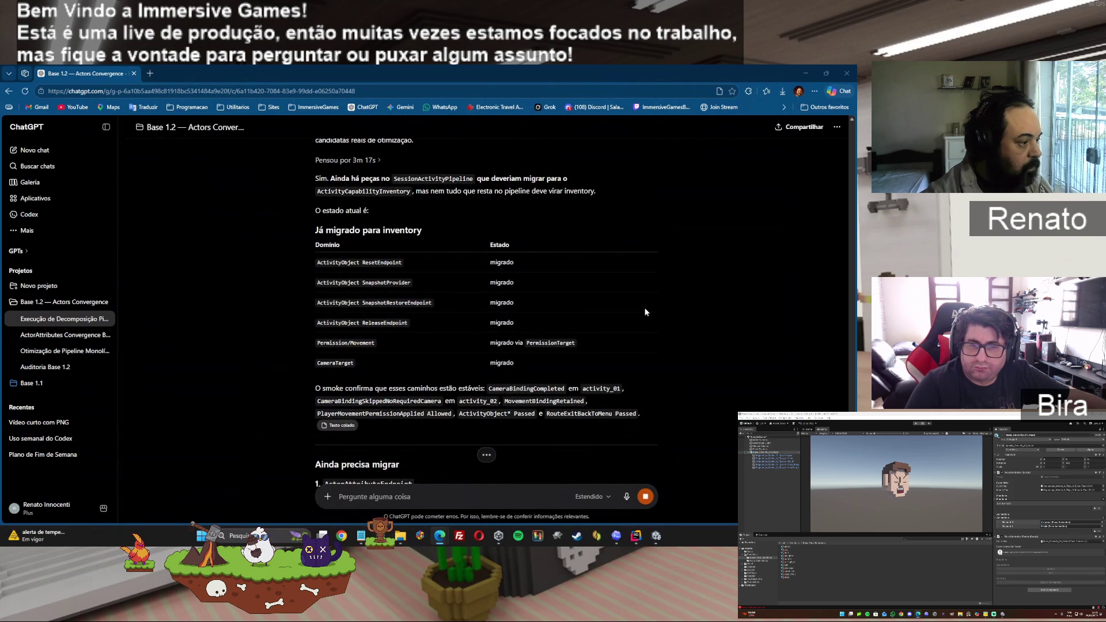
scroll(661, 359, down, 2)
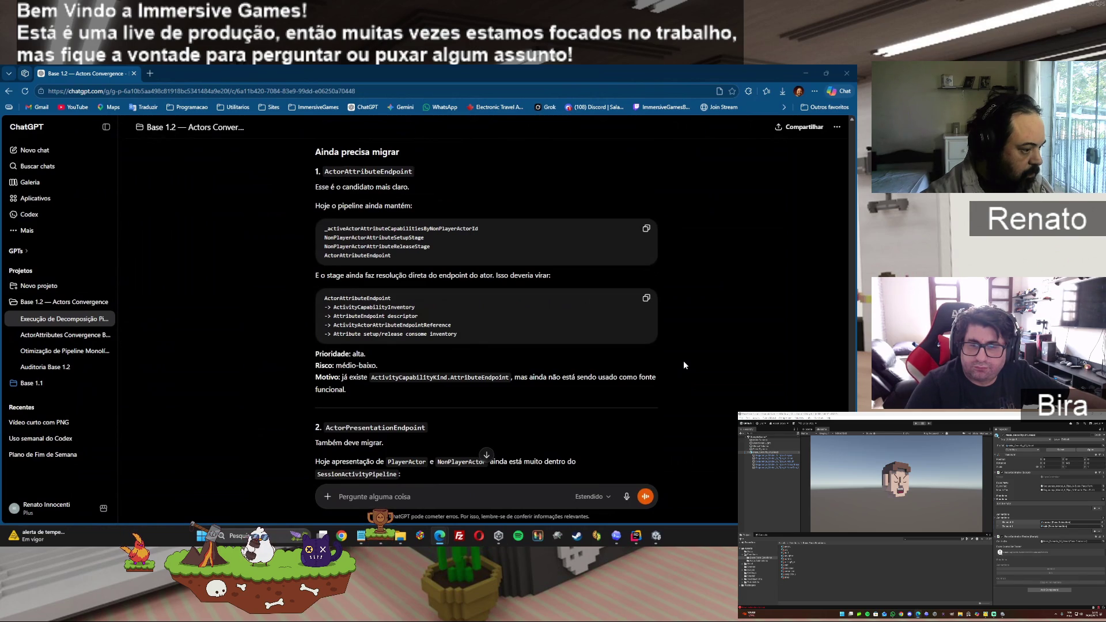
scroll(684, 363, down, 1)
scroll(684, 363, down, 2)
scroll(684, 365, down, 4)
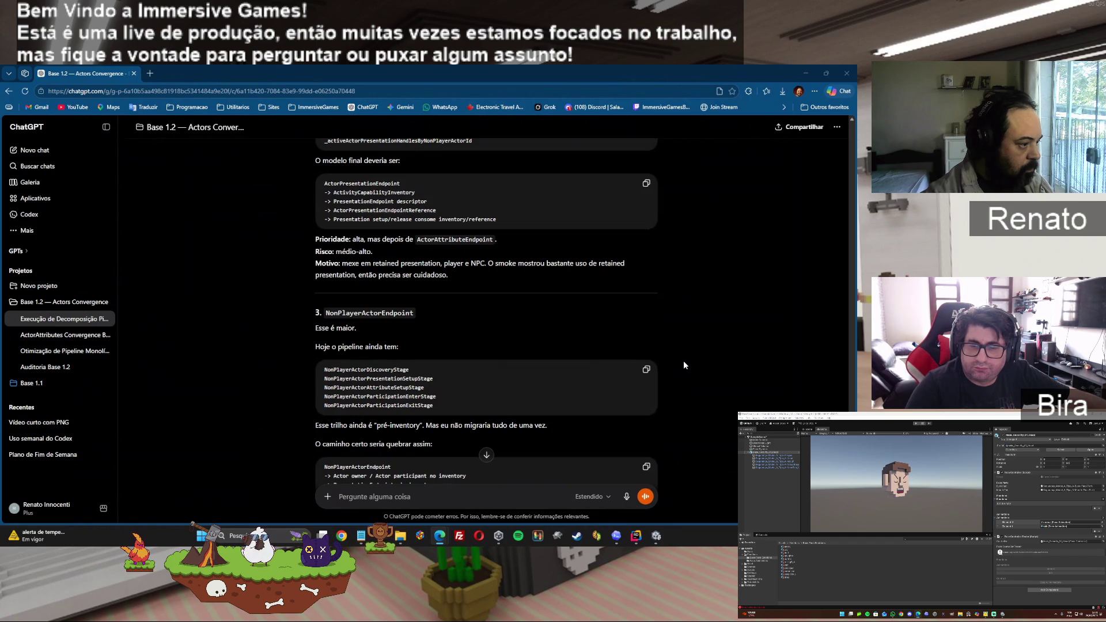
scroll(684, 366, down, 3)
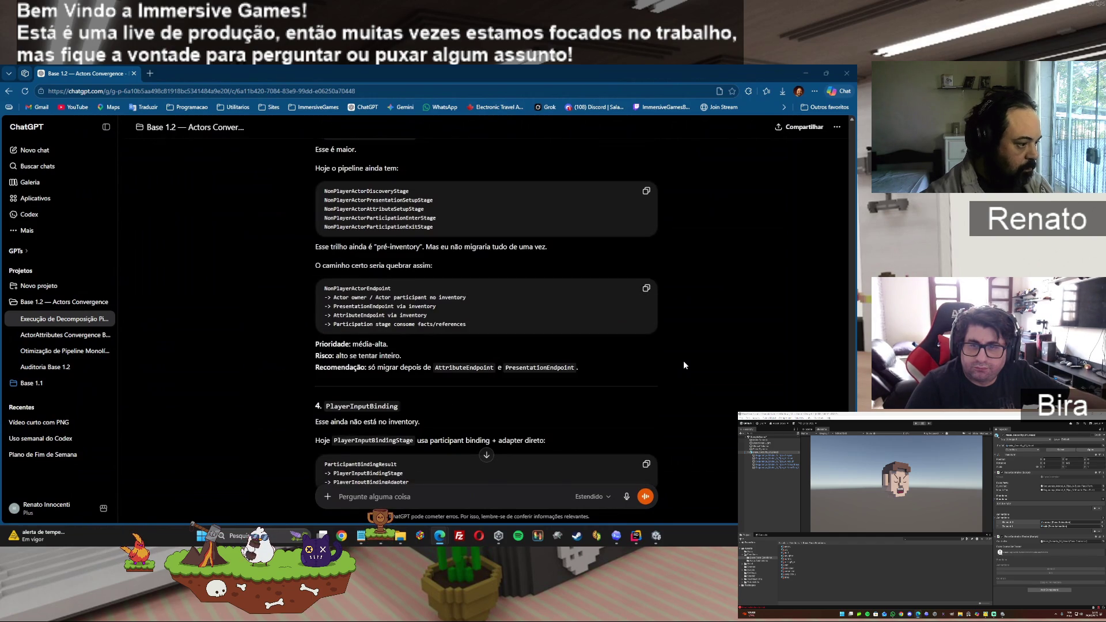
scroll(685, 365, down, 5)
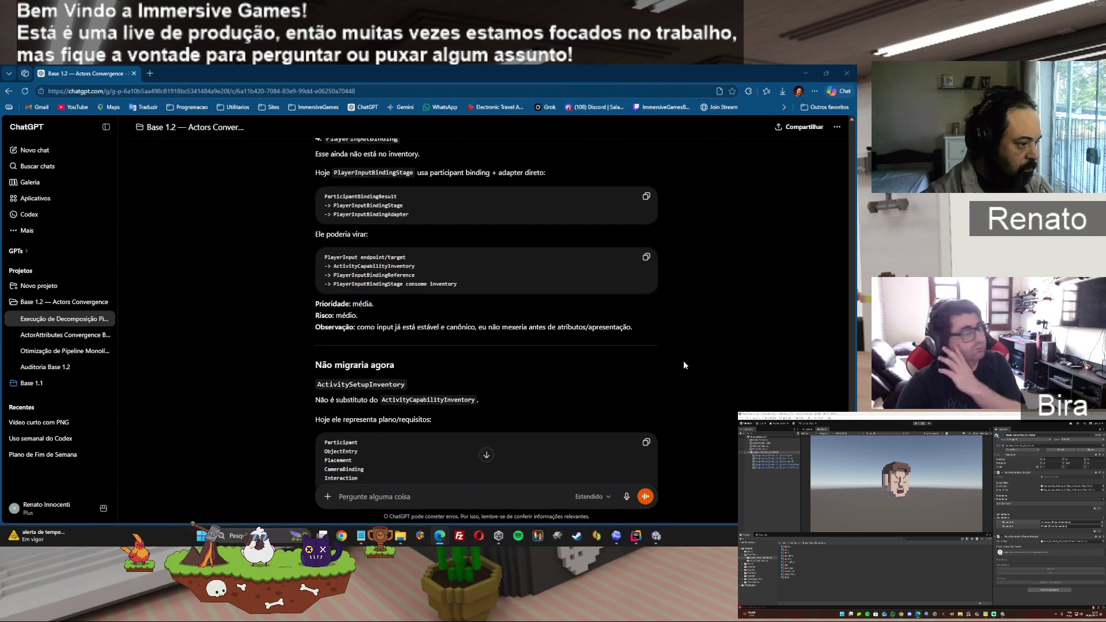
scroll(685, 366, down, 3)
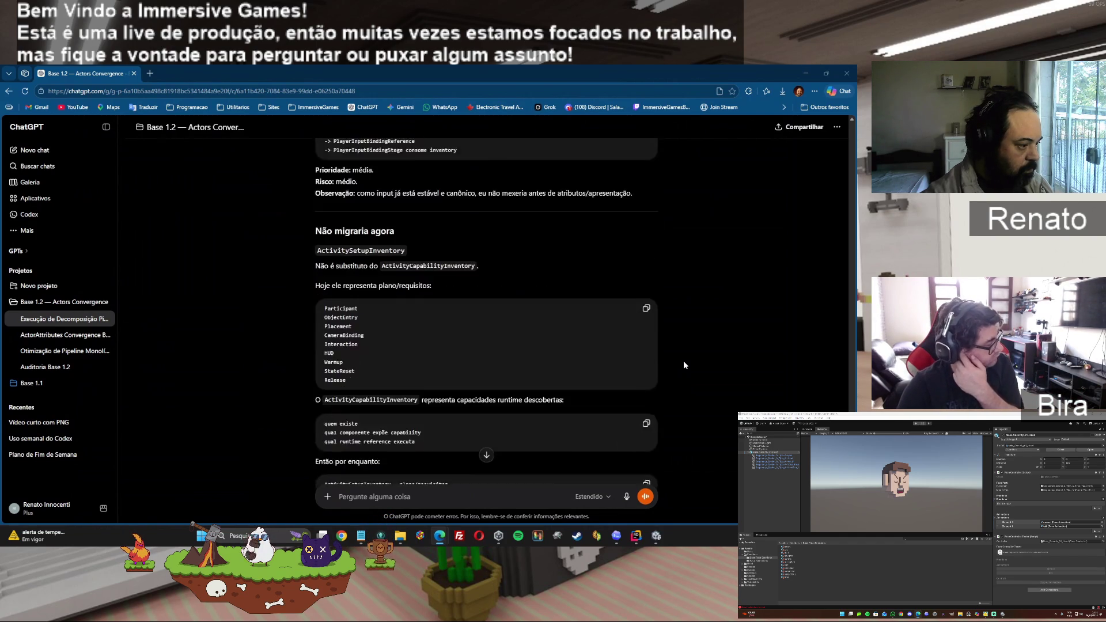
scroll(684, 362, down, 2)
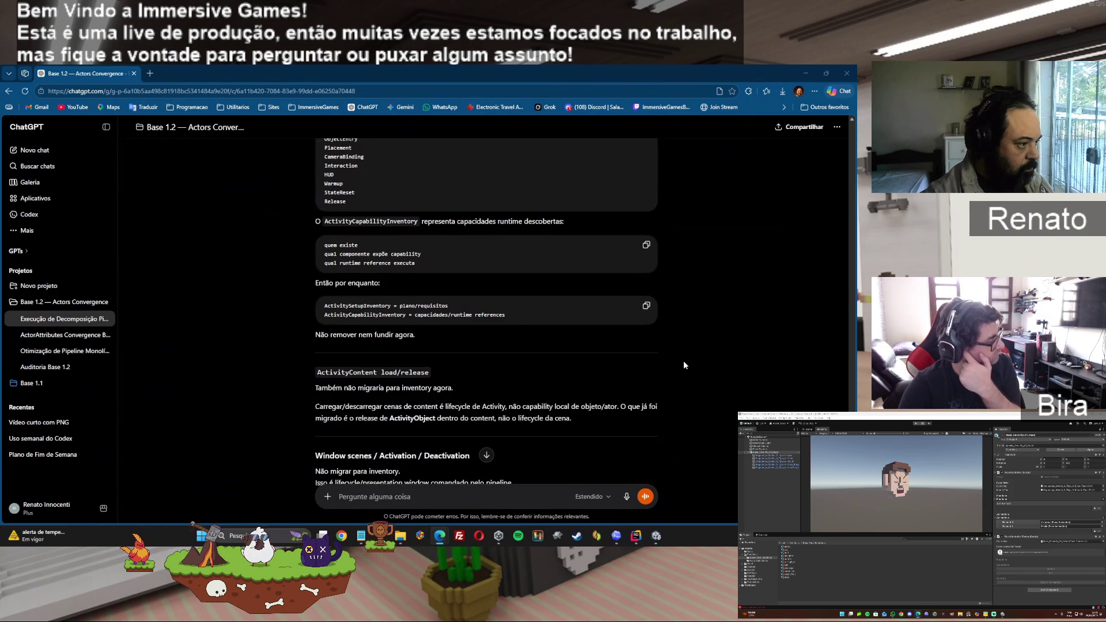
scroll(684, 365, down, 2)
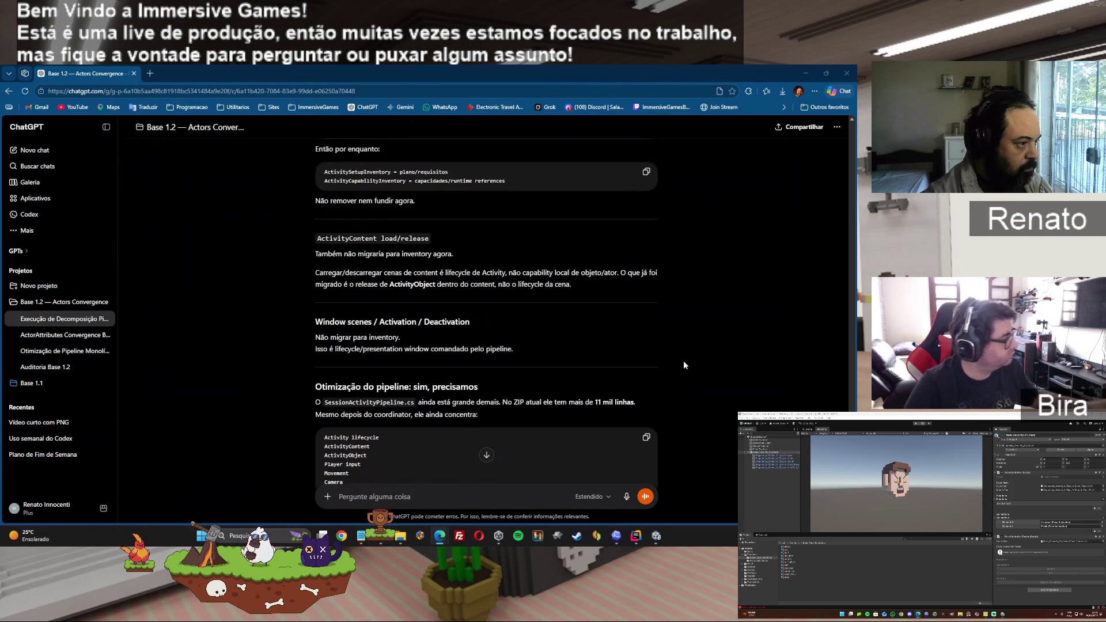
scroll(684, 365, down, 4)
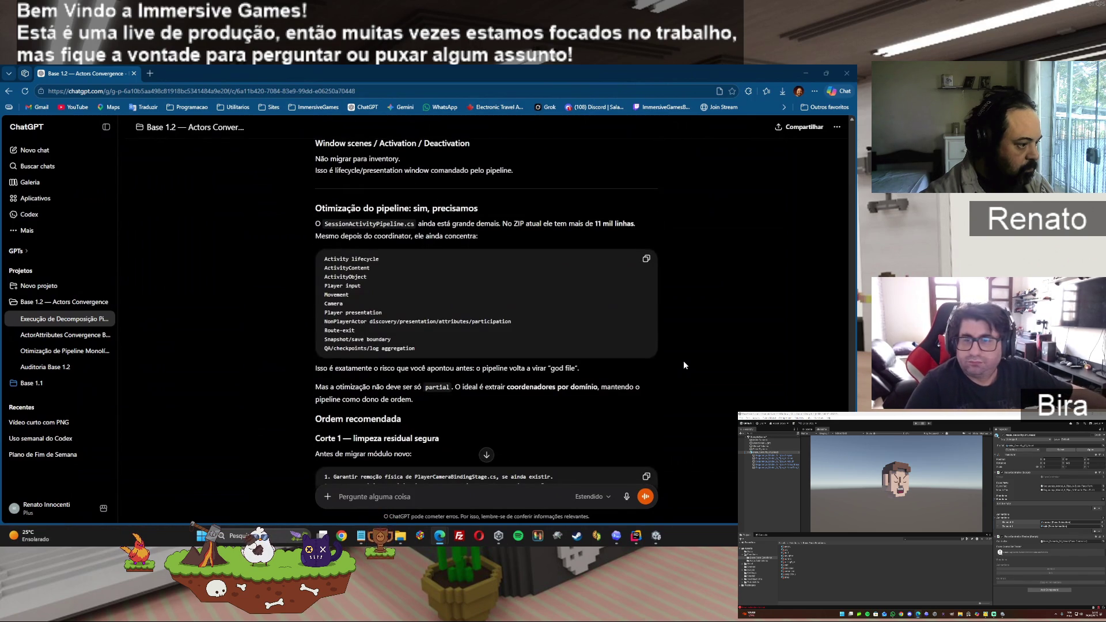
scroll(684, 362, down, 2)
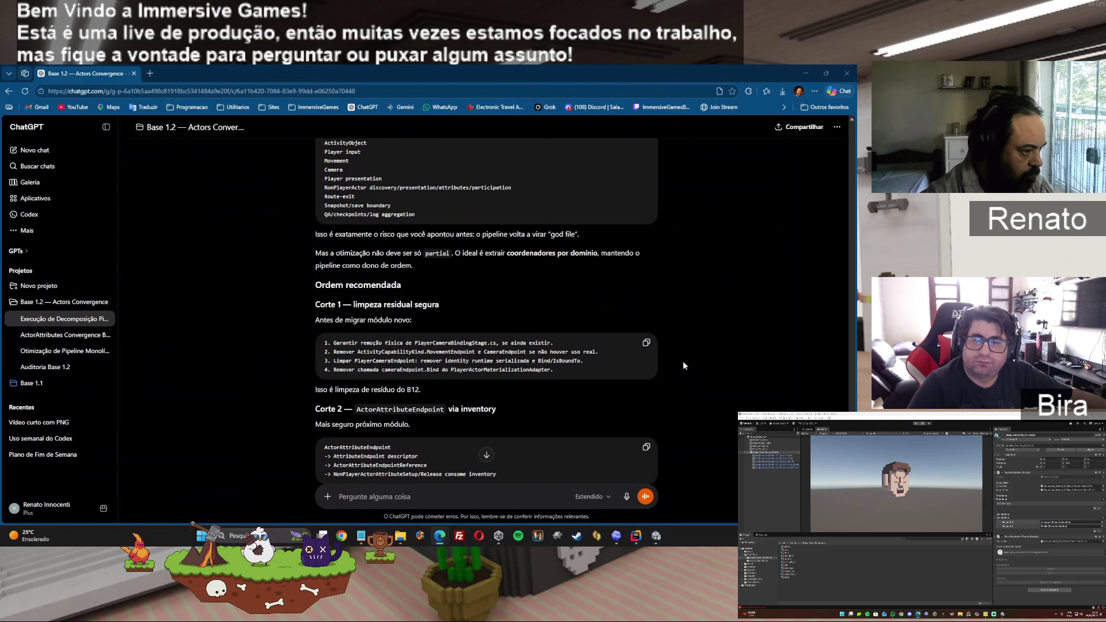
scroll(684, 362, down, 3)
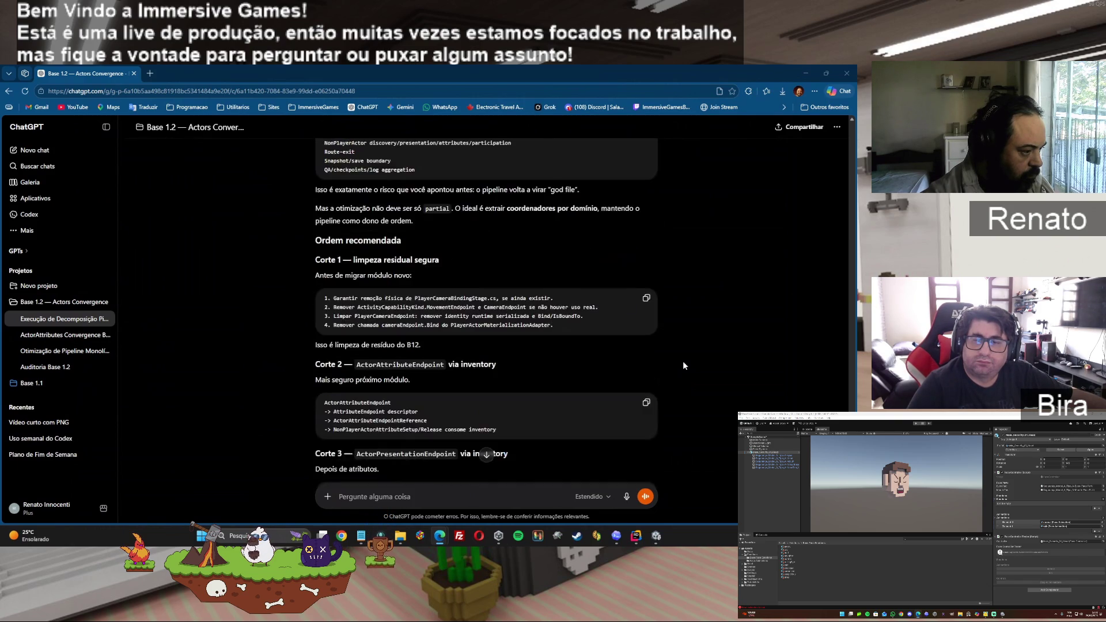
scroll(682, 364, down, 7)
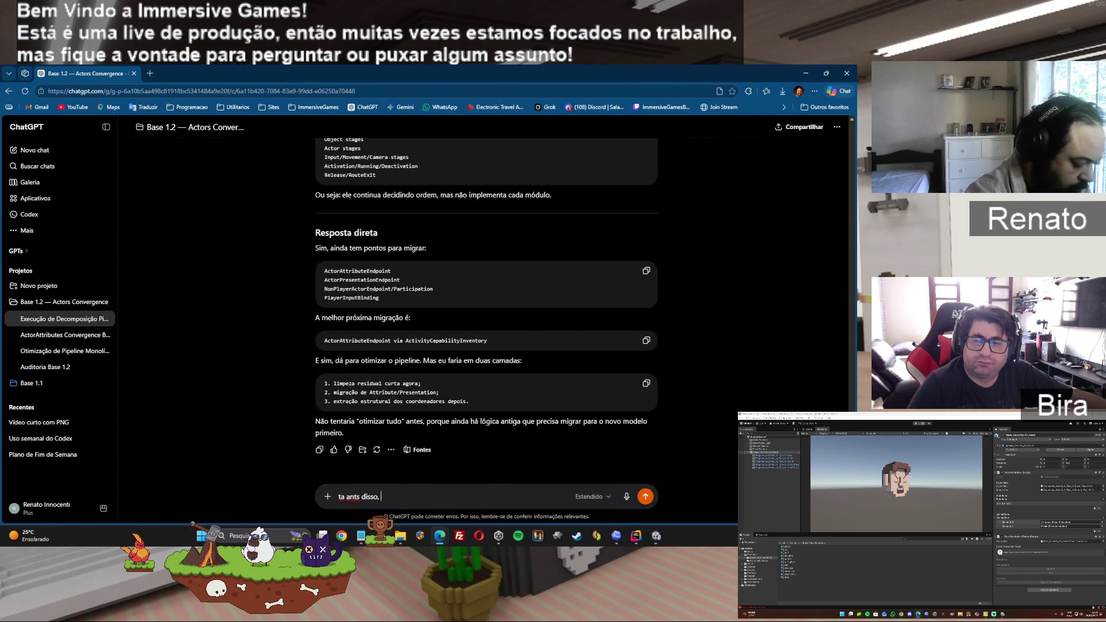
key(ctrl+a)
key(BackSpace)
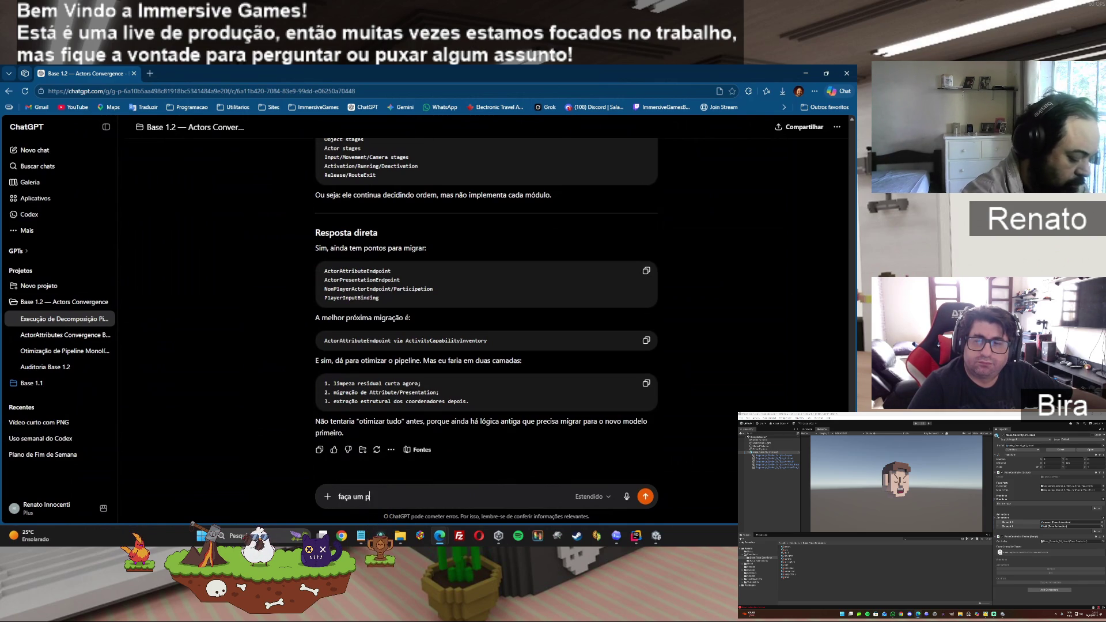
- Draft a request for a token-saving cleanup prompt forbidding code kept only for "compatibilidade"
text(rompt apra faze)
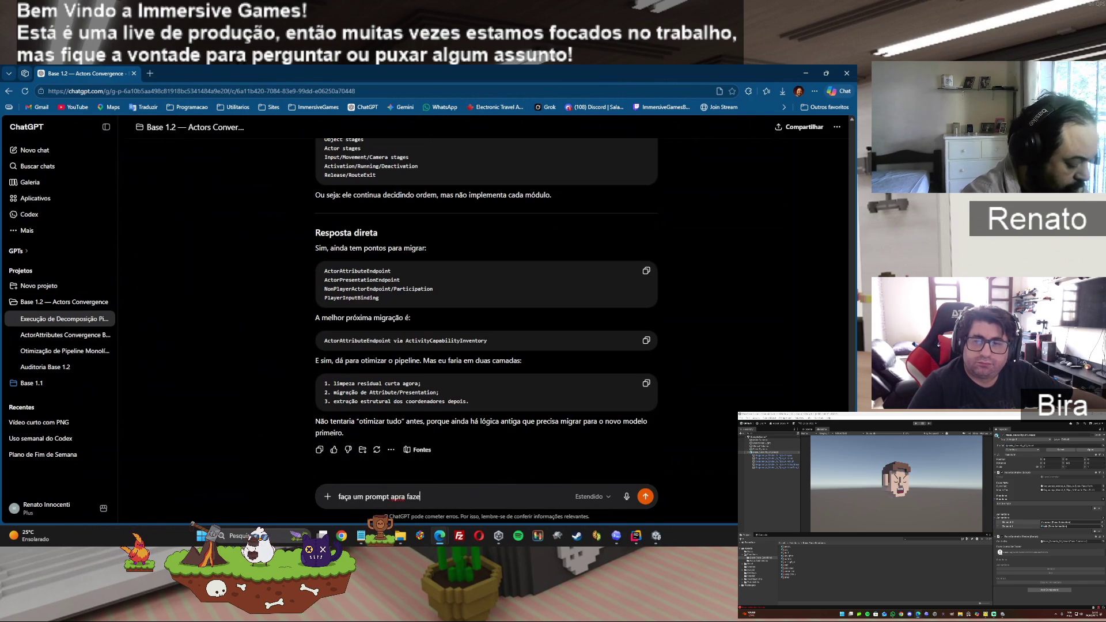
text(r uma limpeza, tene um prompt com economi)
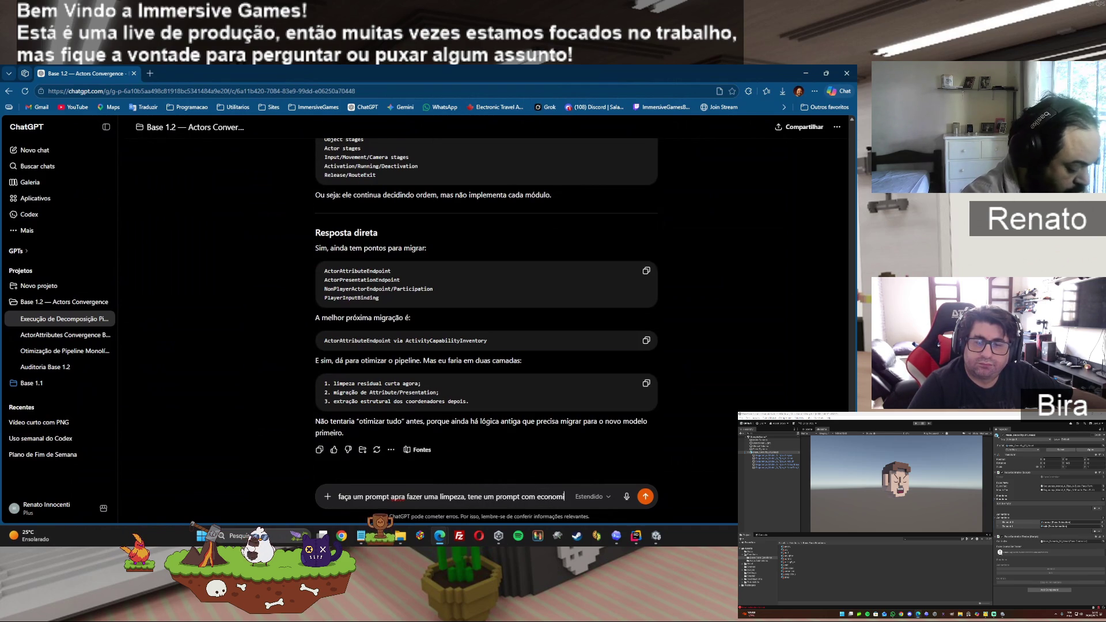
text(a de tokens e que)
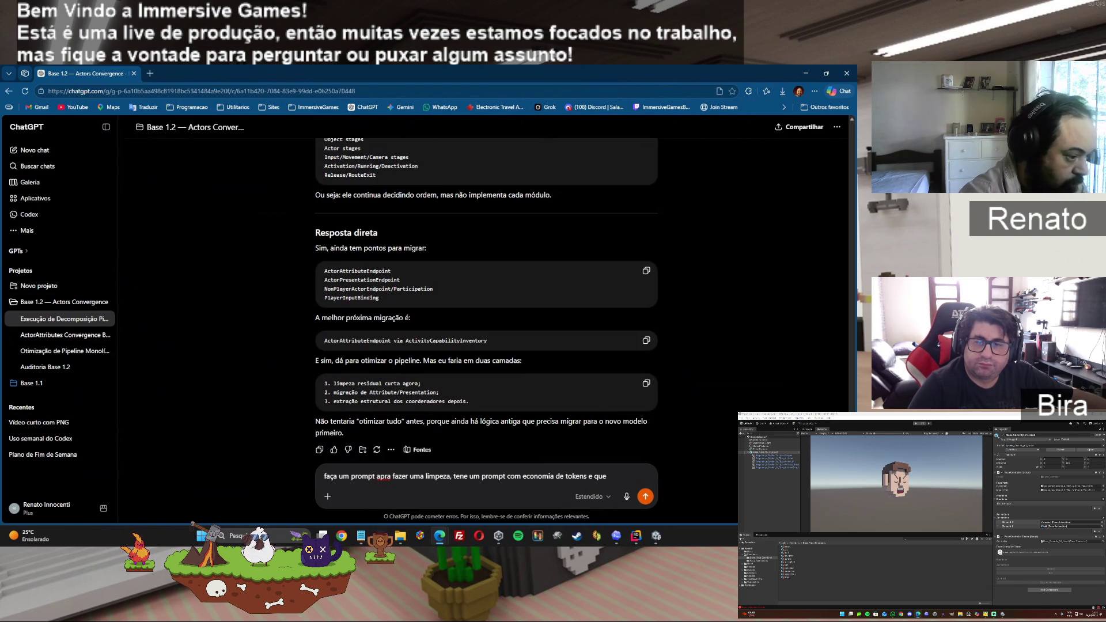
text(que)
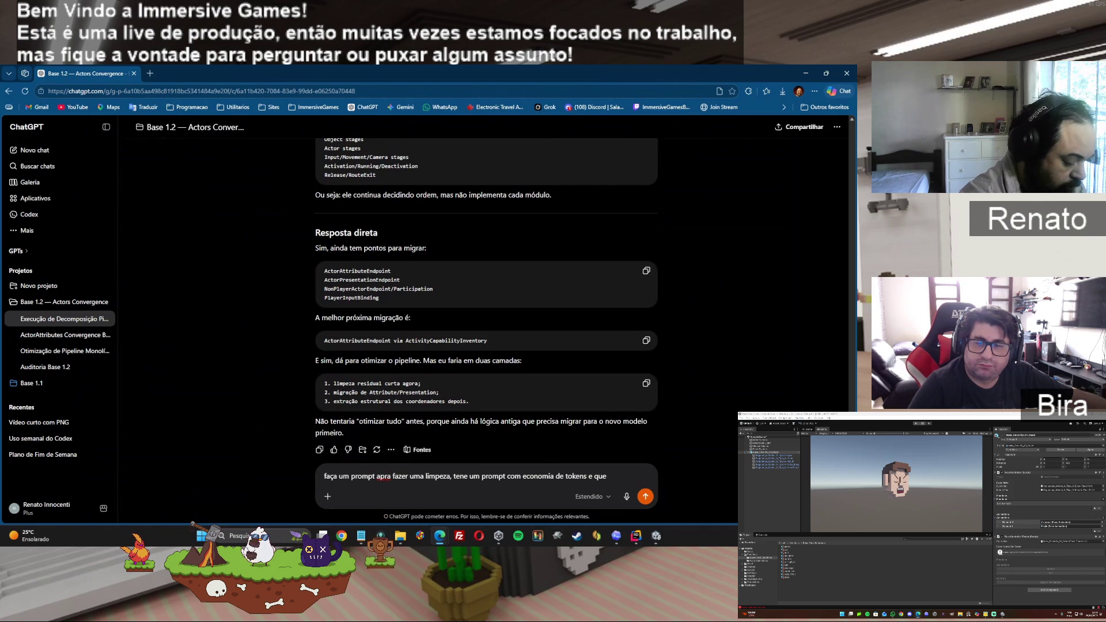
text(almente uma limpeza, não deixe)
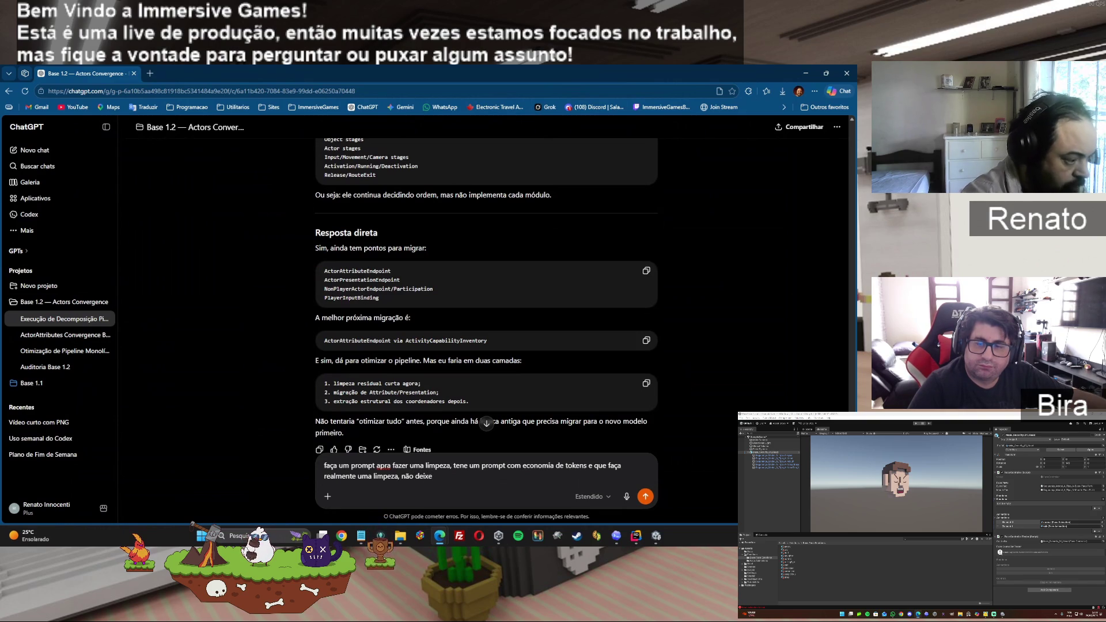
text( o codex)
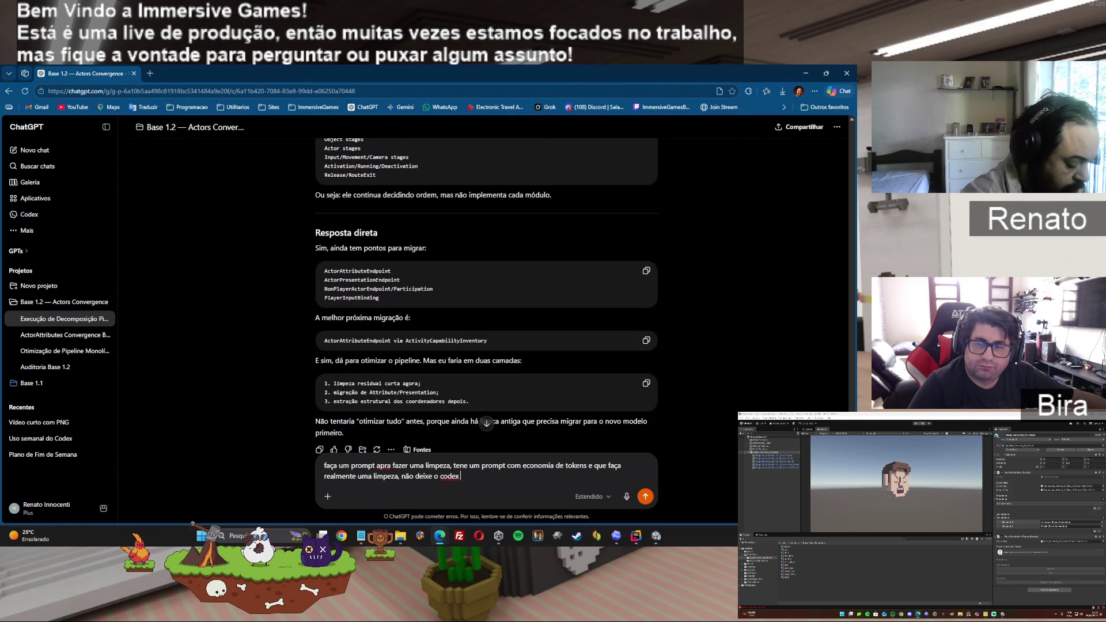
text( passa)
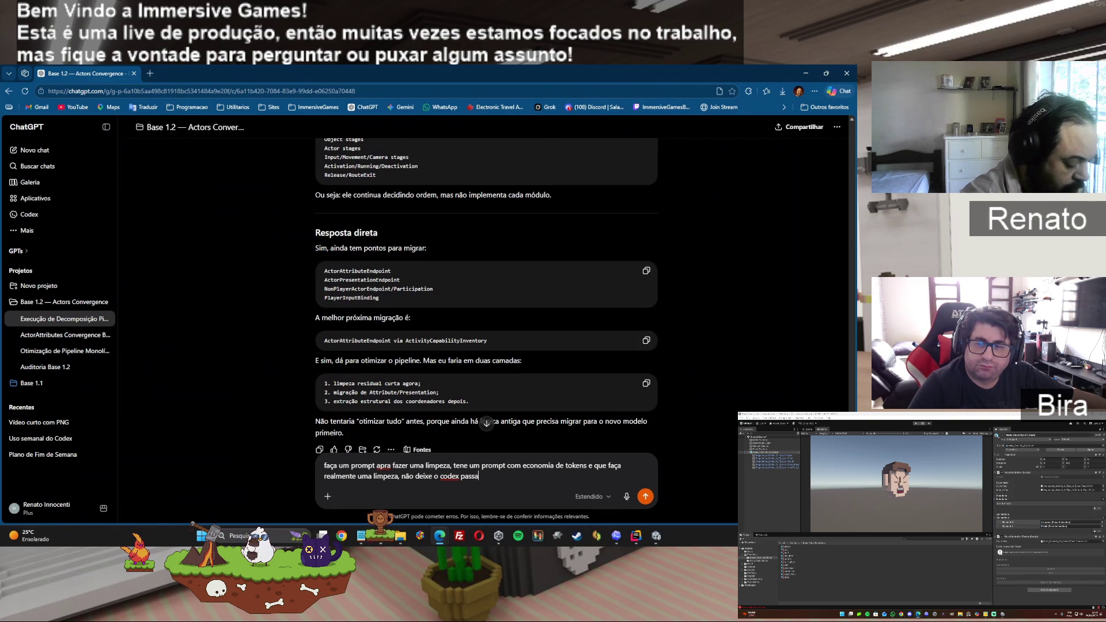
key(BackSpace)
key(BackSpace)
key(BackSpace)
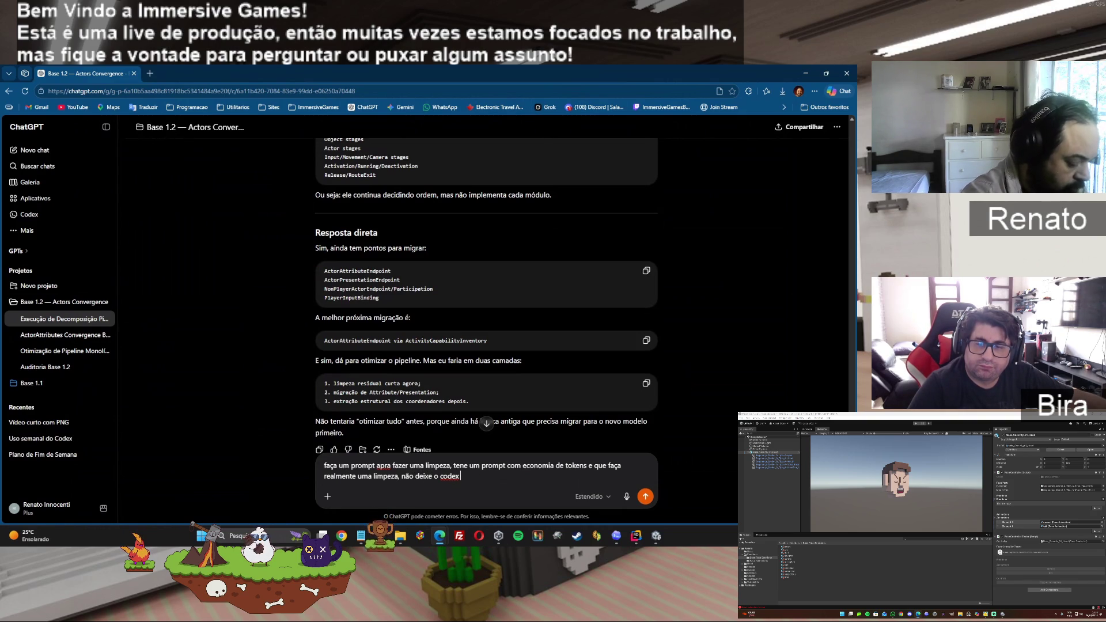
text(manter coisas s)
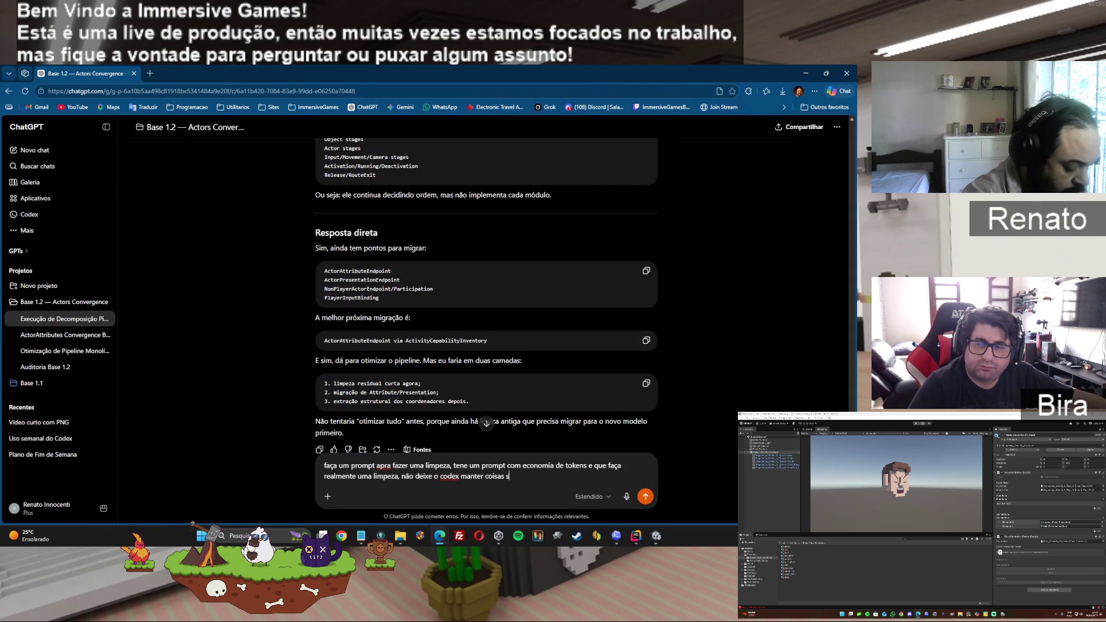
text(ó por ")
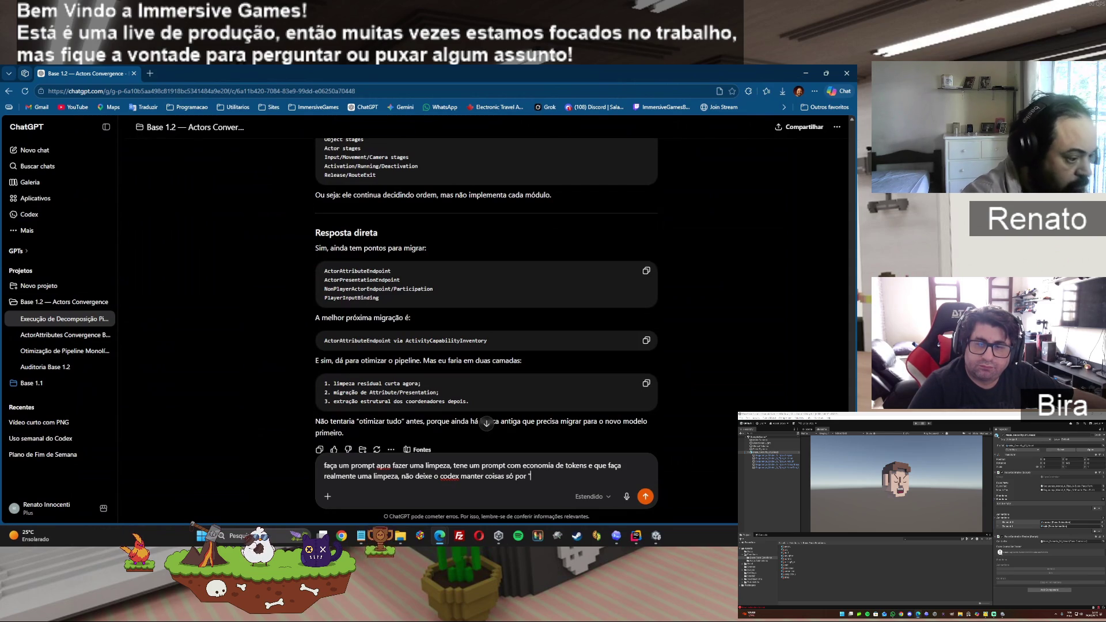
text(compatib)
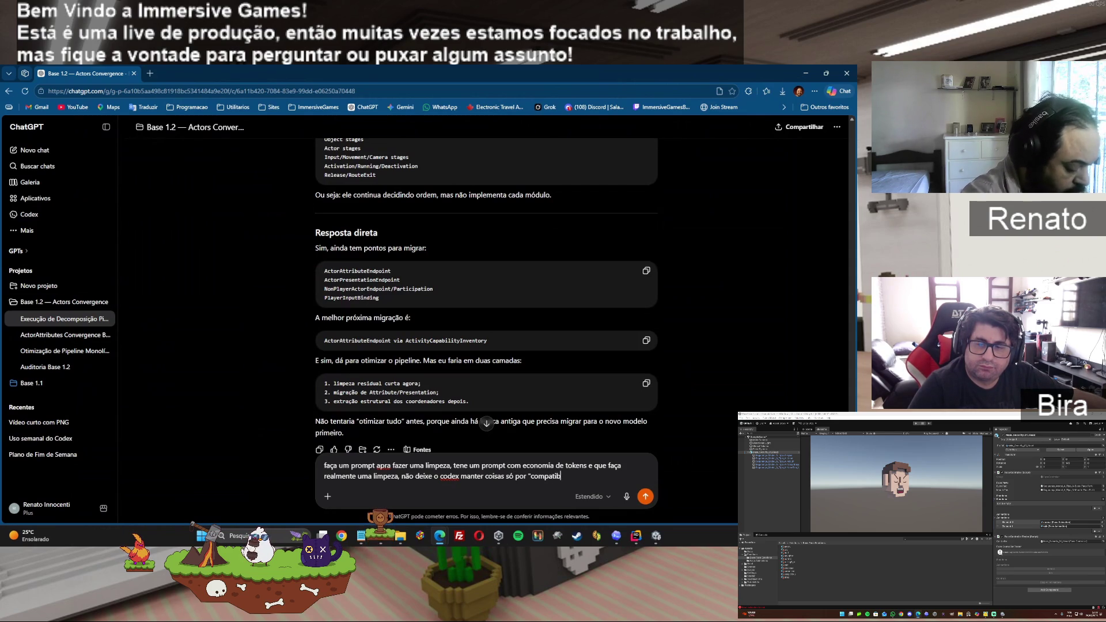
text(ilidade")
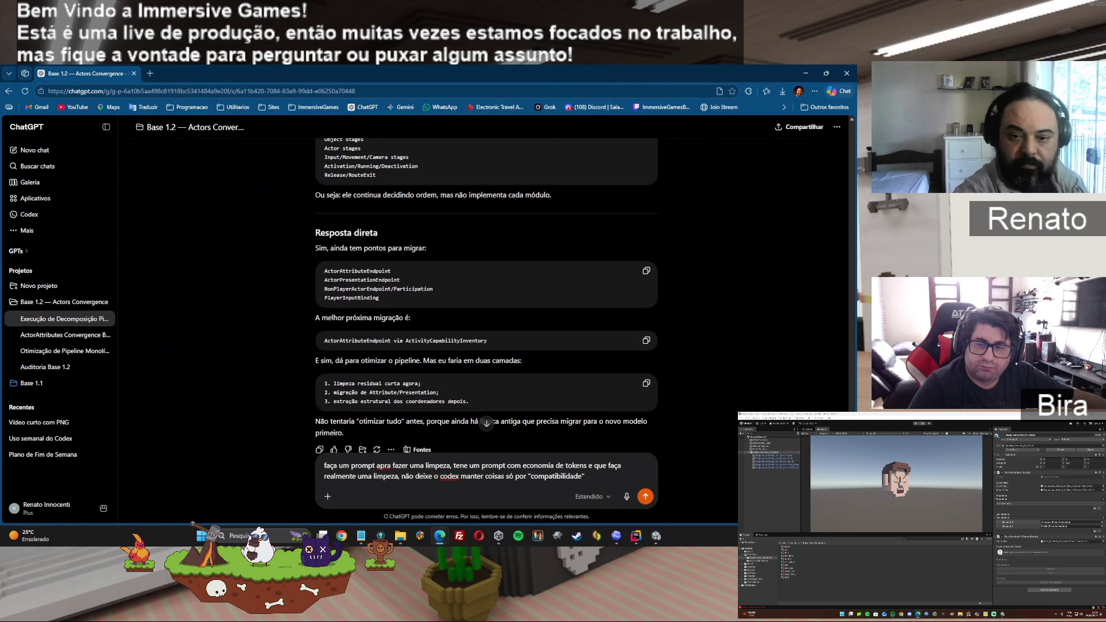
- Send the request and scroll to the start of the Base 2.0 SessionActivity cleanup prompt
key(Return)
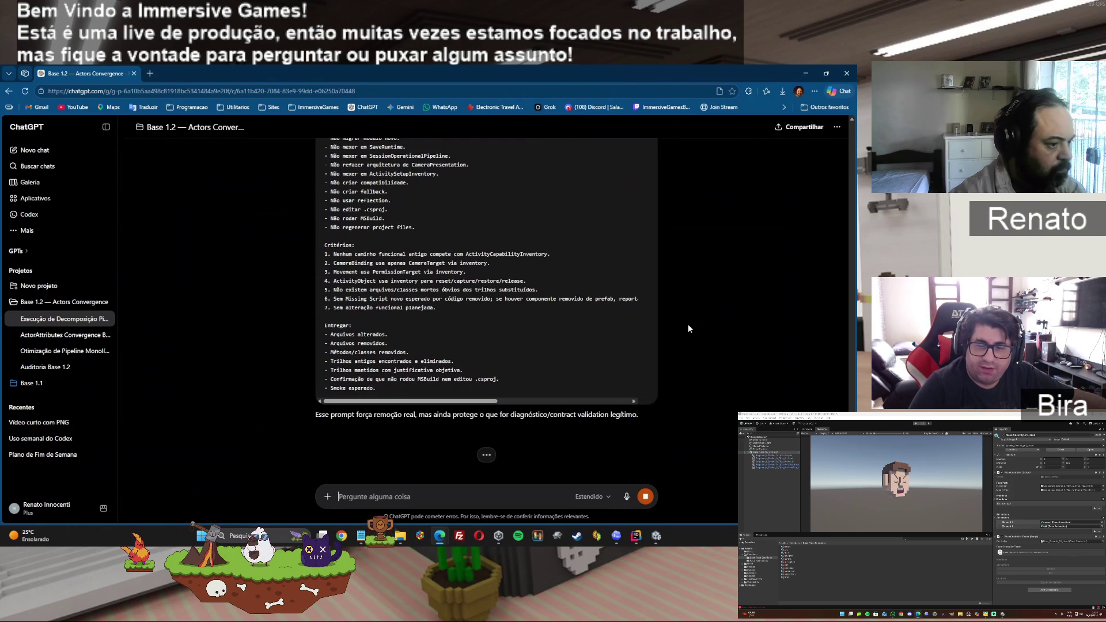
scroll(688, 324, up, 2)
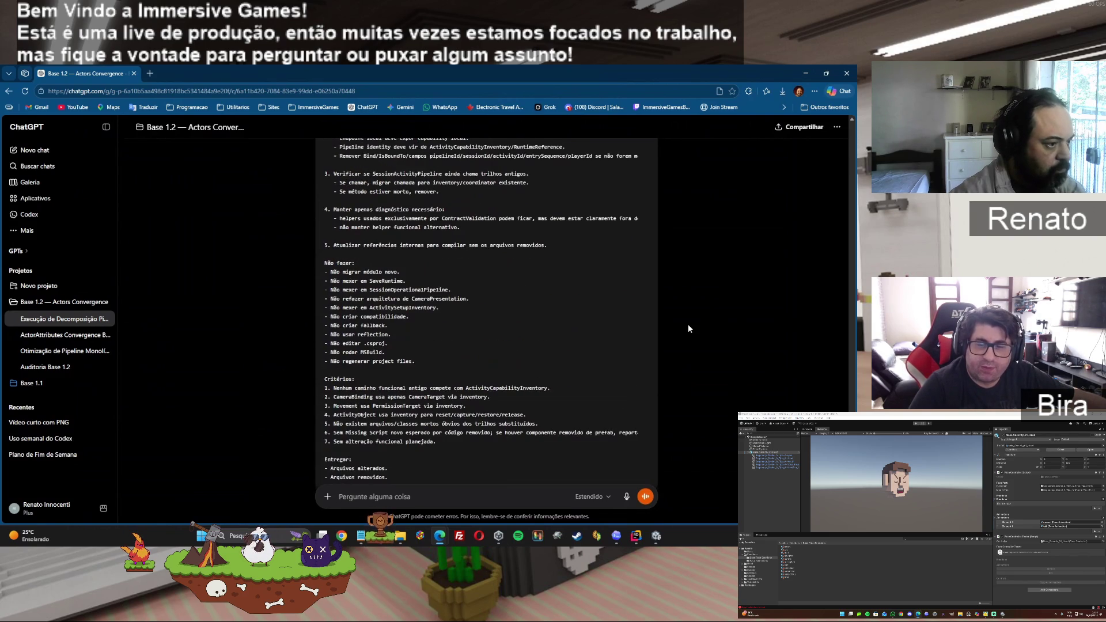
scroll(682, 305, up, 5)
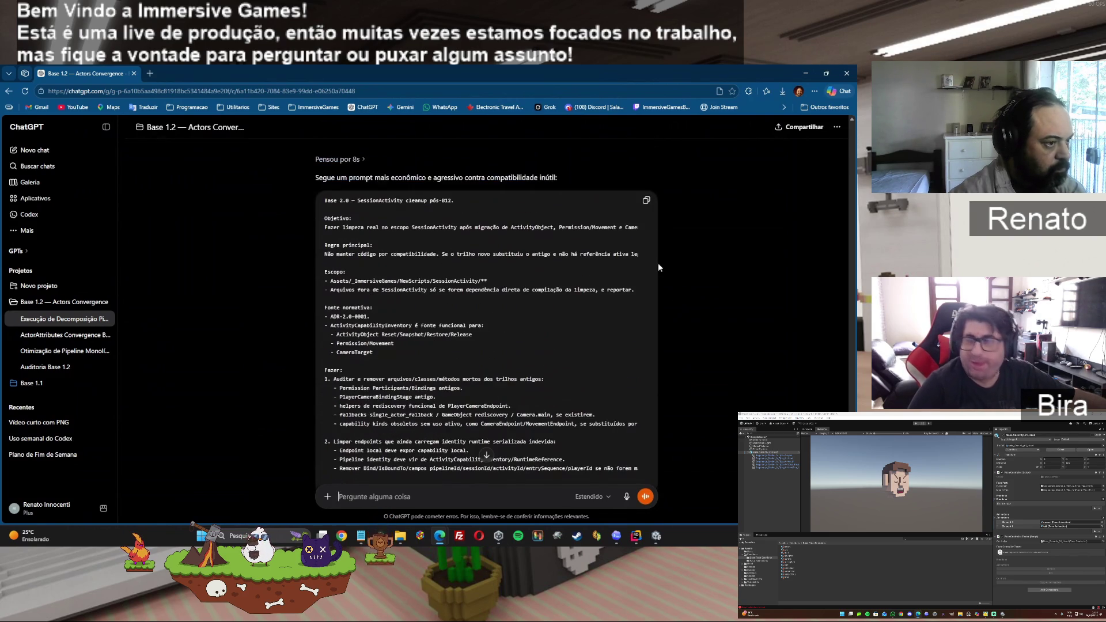
click(642, 539)
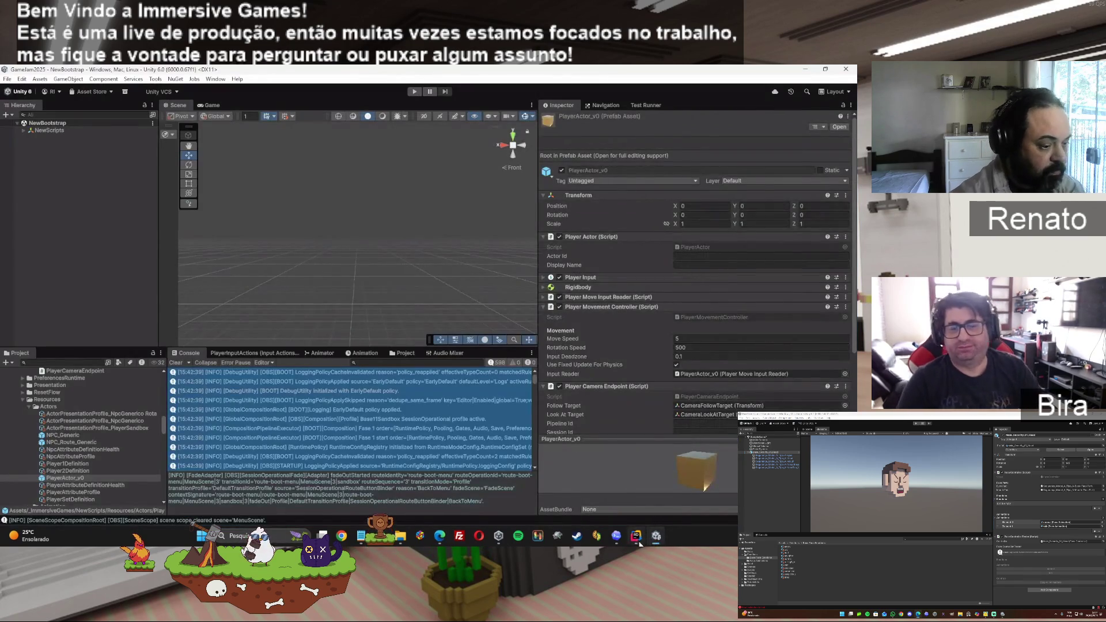
- Paste the Base 2.0 cleanup prompt into a new Codex task, submit it, and return to ChatGPT
click(636, 537)
click(617, 536)
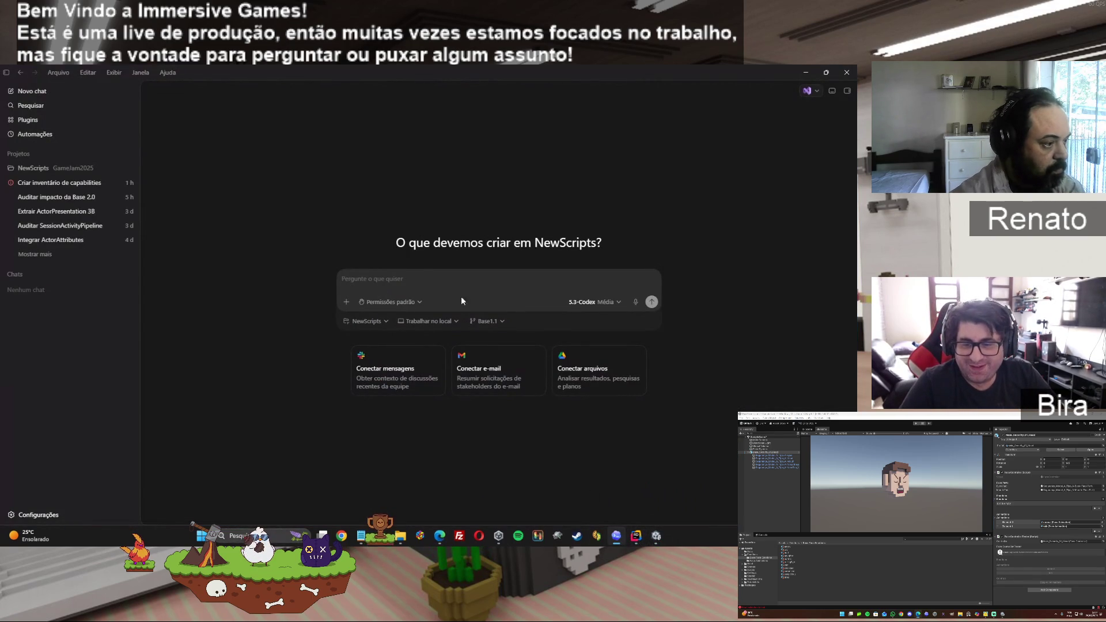
key(ctrl+v)
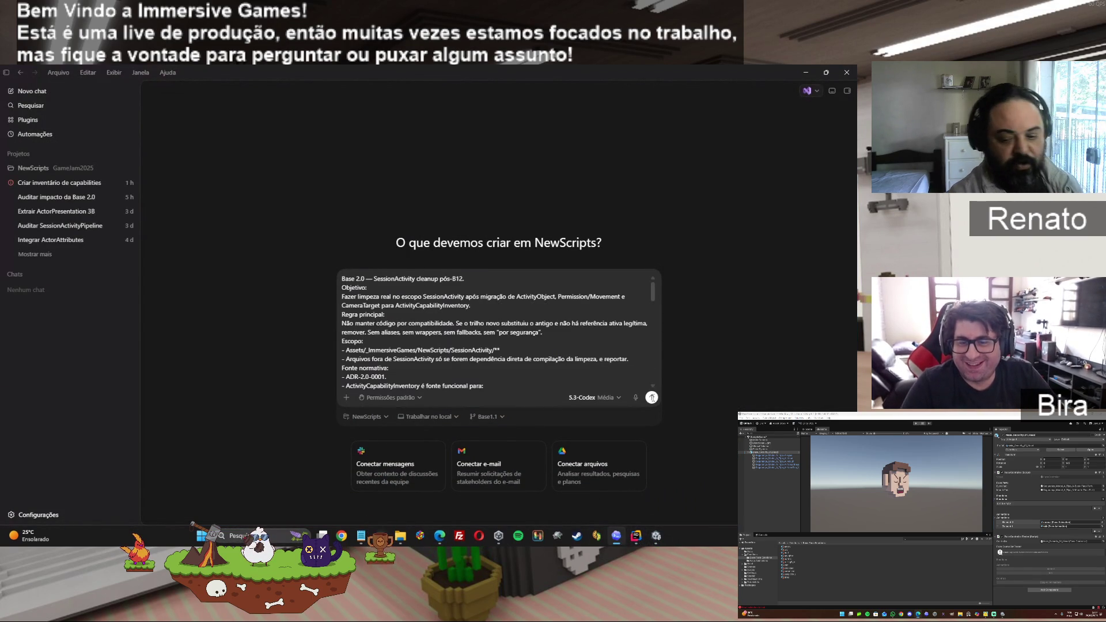
click(652, 398)
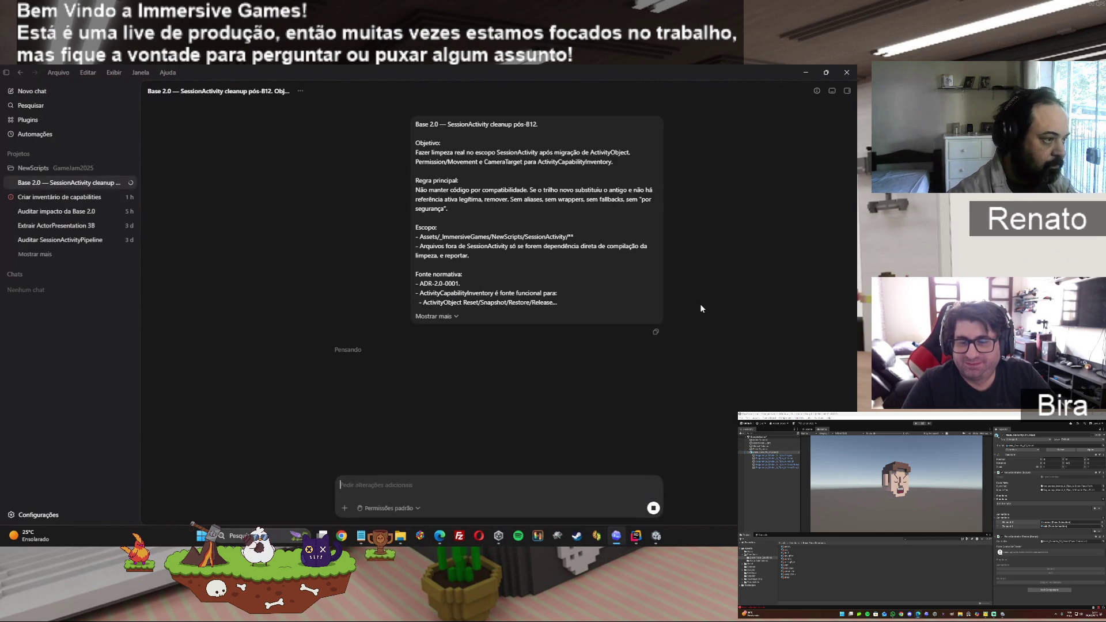
key(alt+Tab)
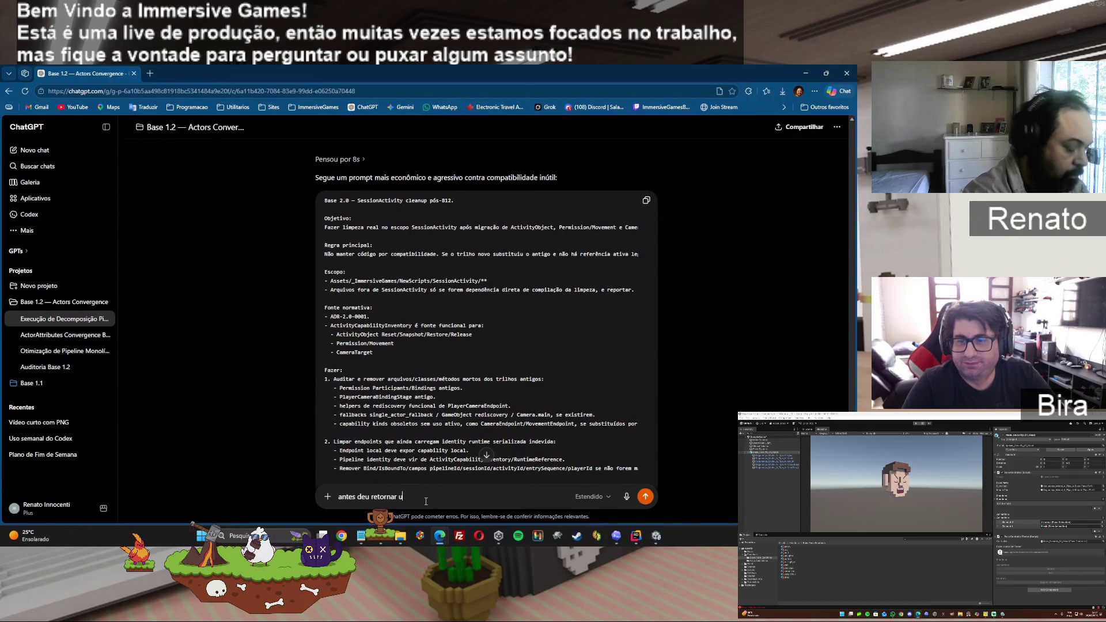
- Draft the worry that splitting NPC from player puts actors on totally different tracks, instead of one shared process
text(o resulta)
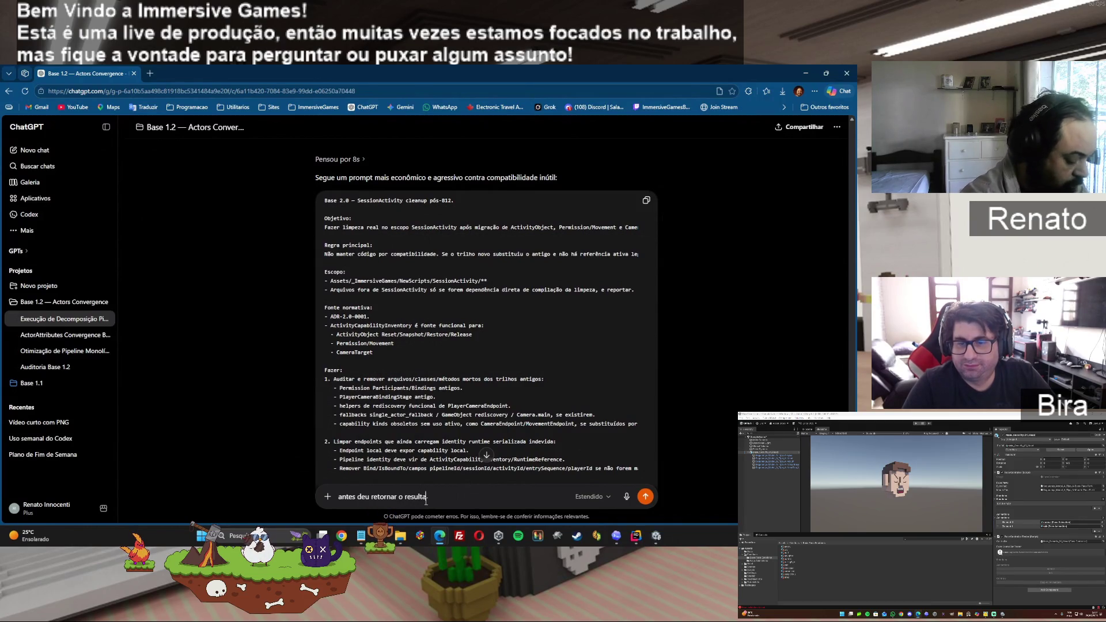
text(do da limpeza)
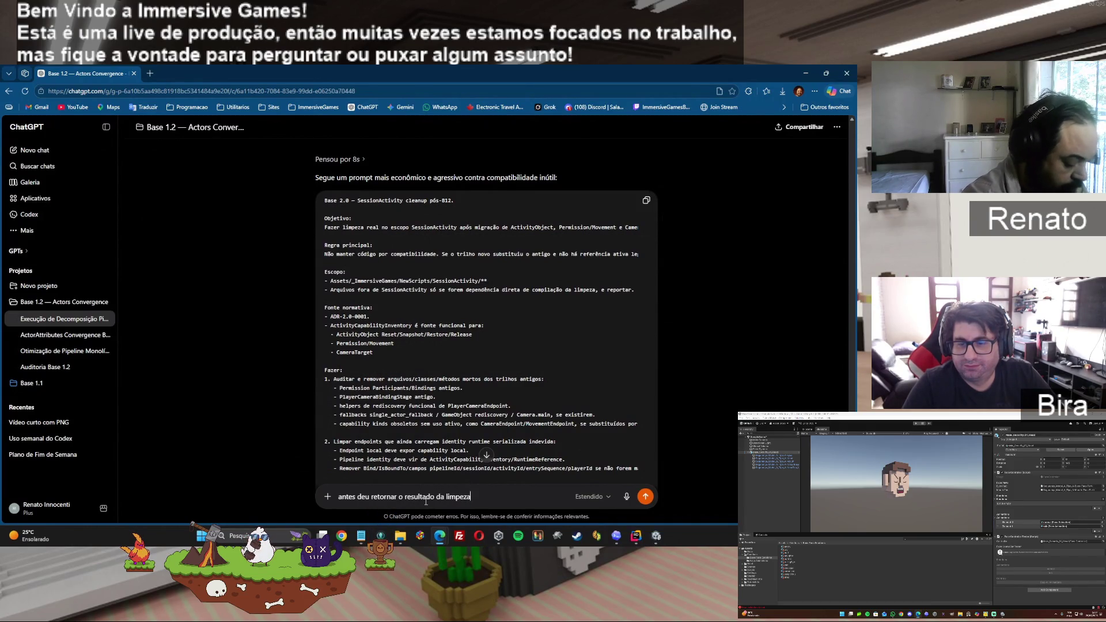
text(, eu estou pre)
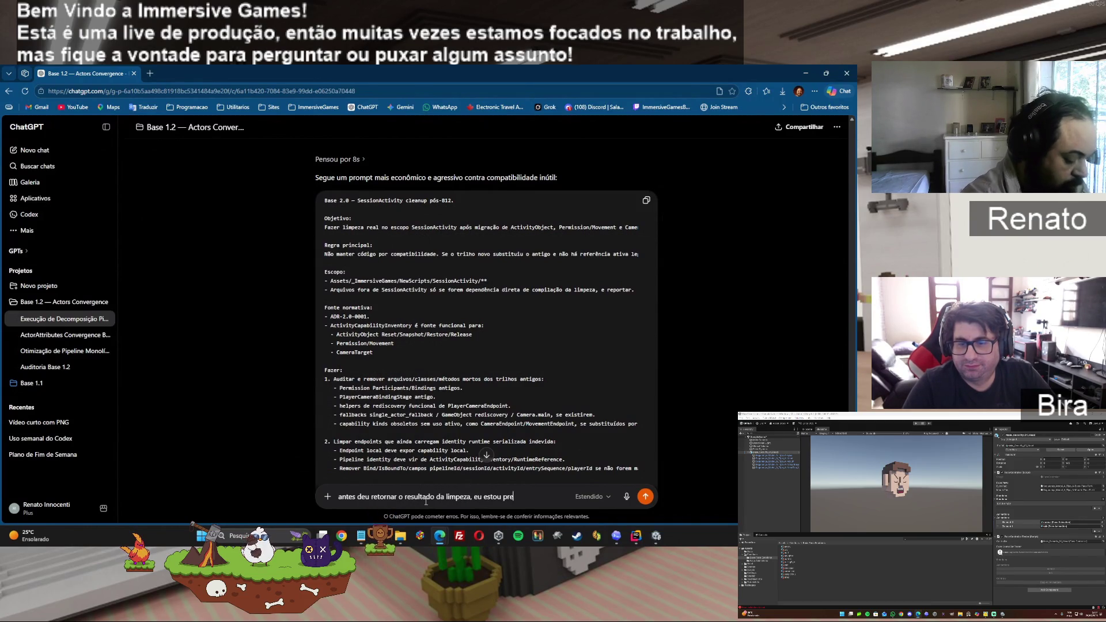
text(ocupado)
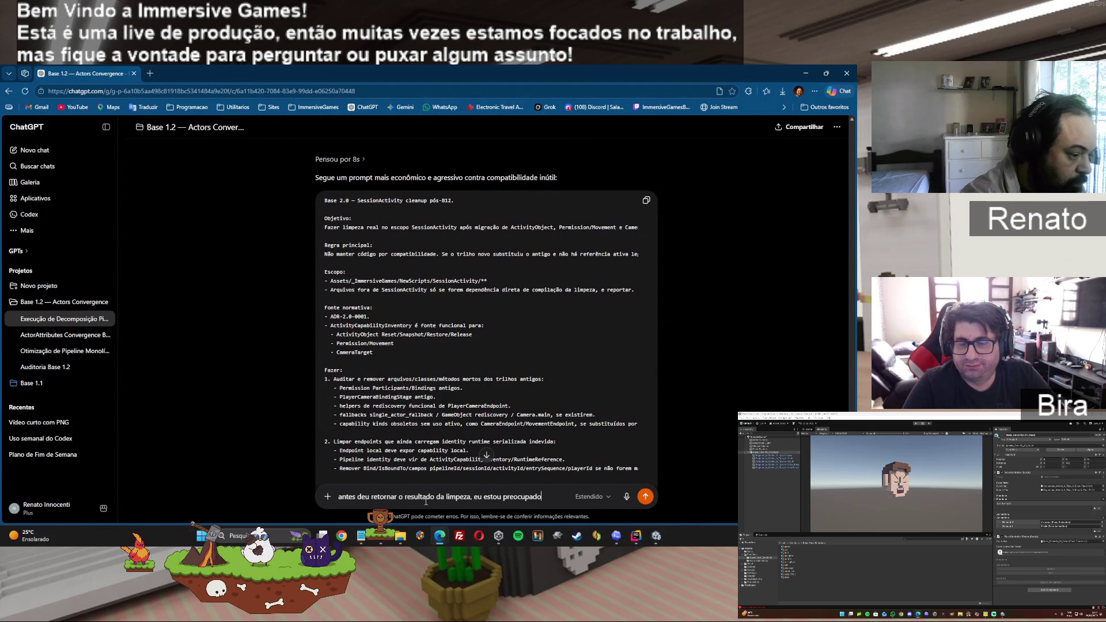
text( com u)
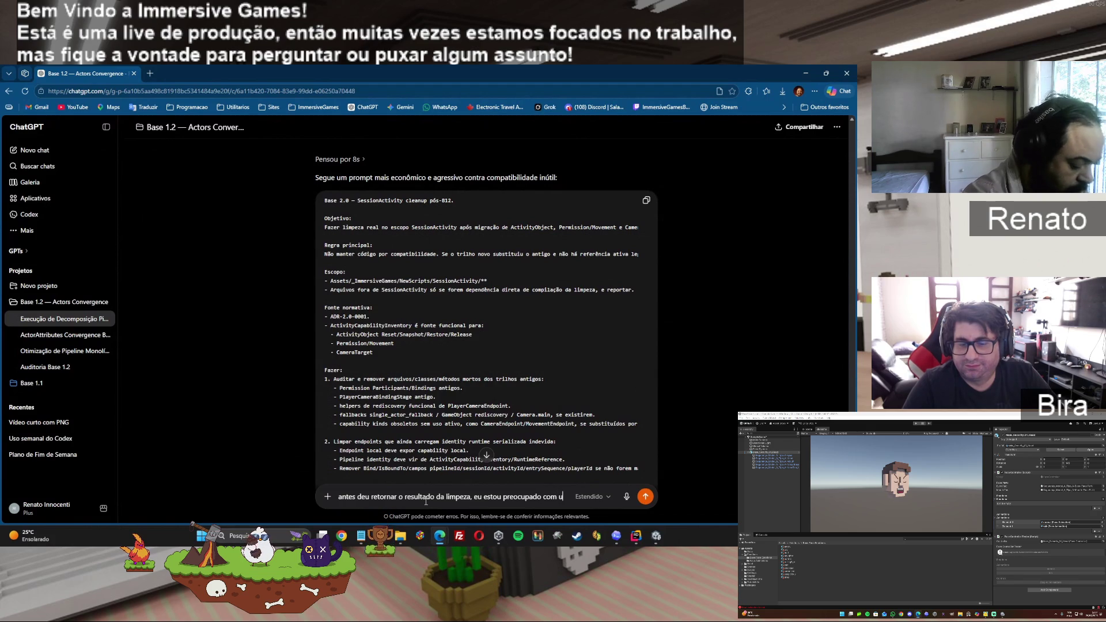
text(ma coisa.o)
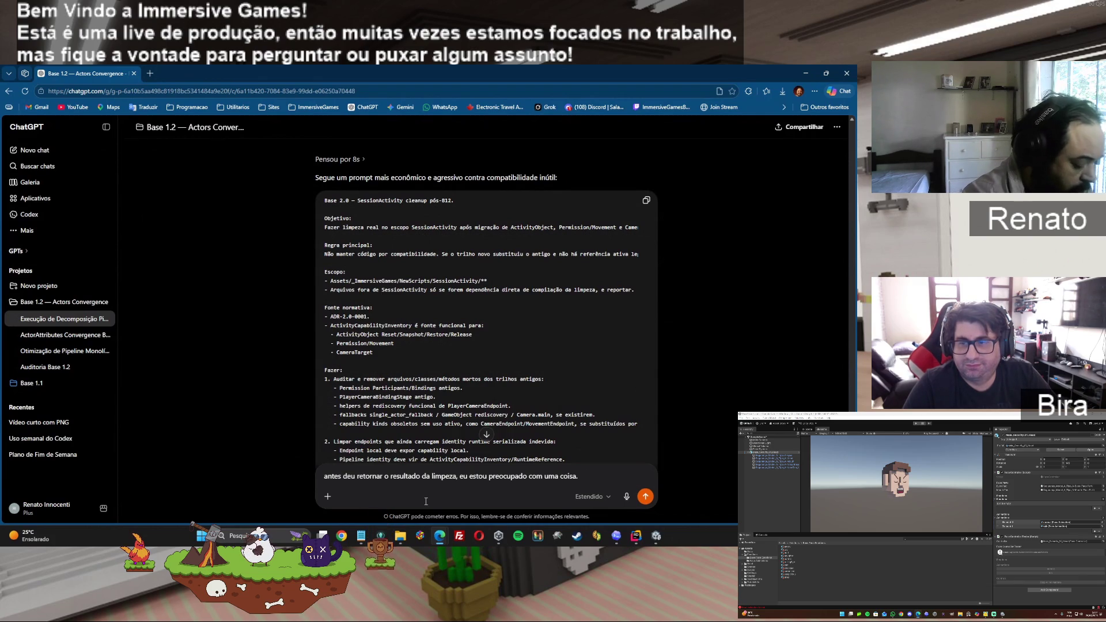
text(lo fato de vc separa)
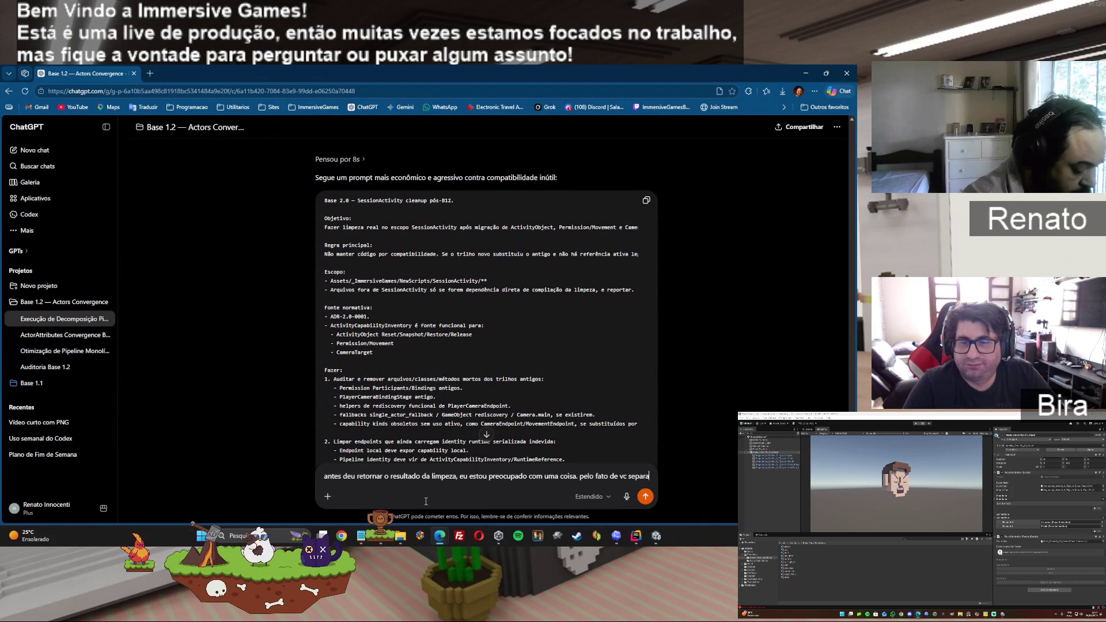
text(r npc de player para)
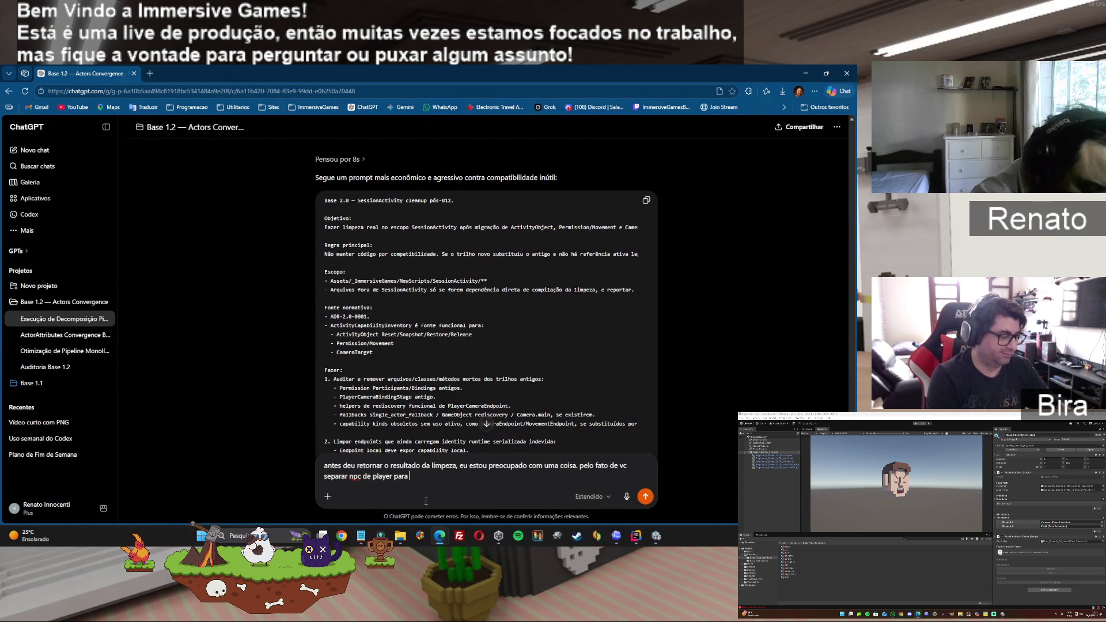
text( o)
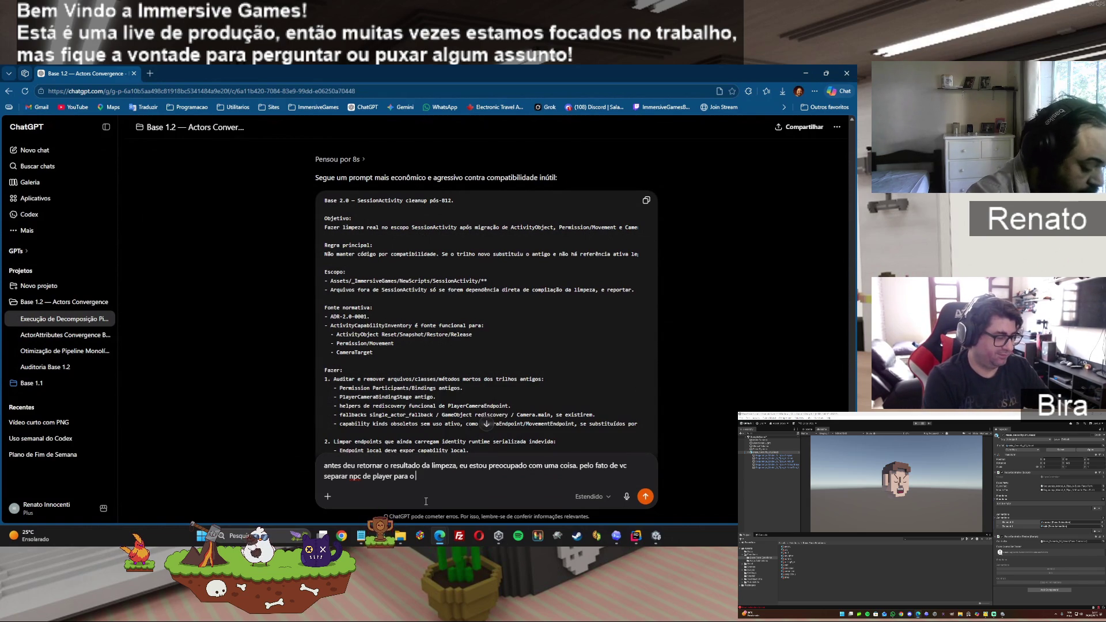
text( pipiline ja me deixa intrig)
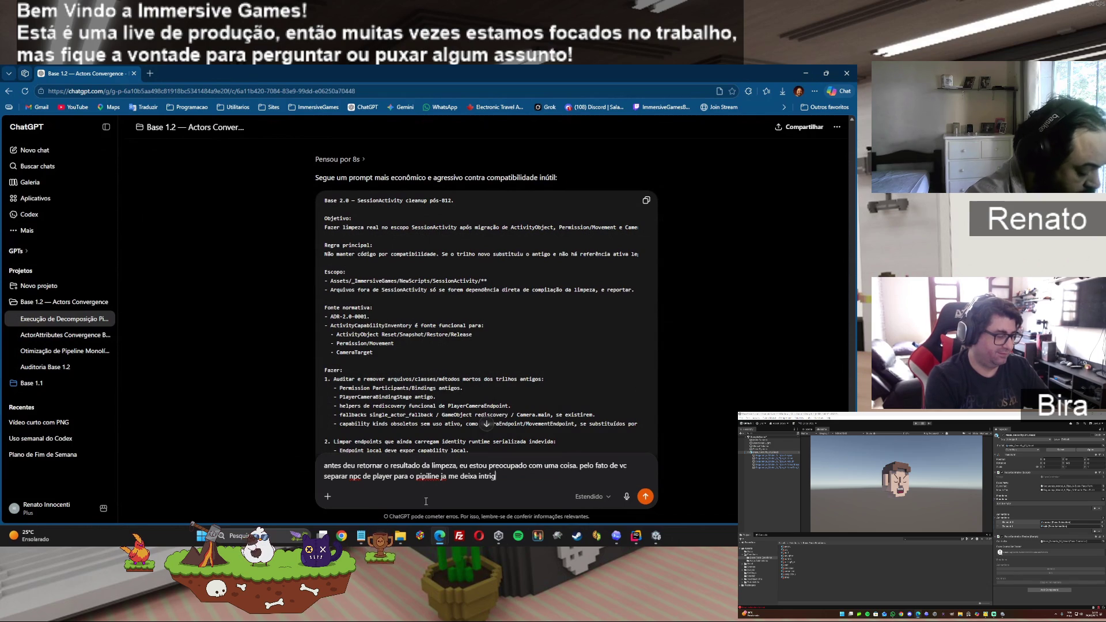
text(ado, porqu)
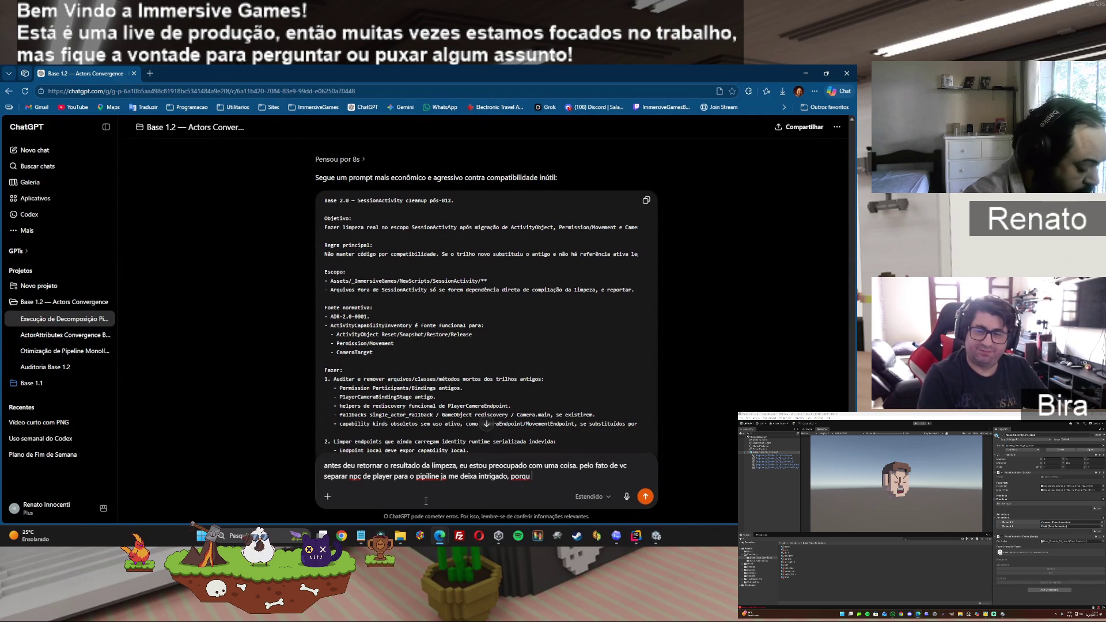
text(e em teoria)
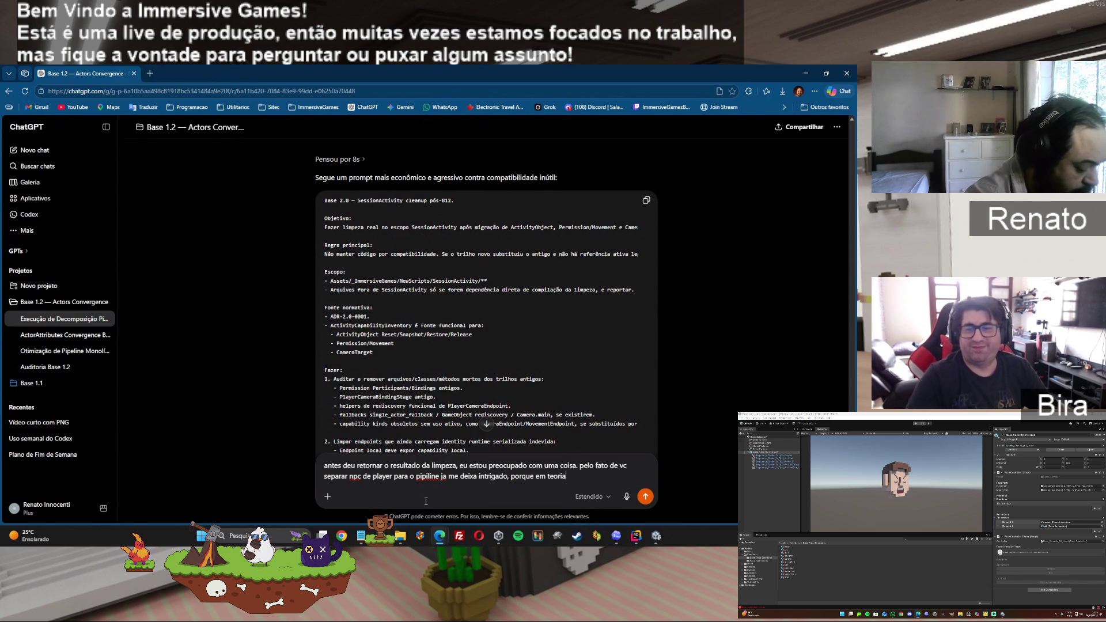
text( todos são "Atores)
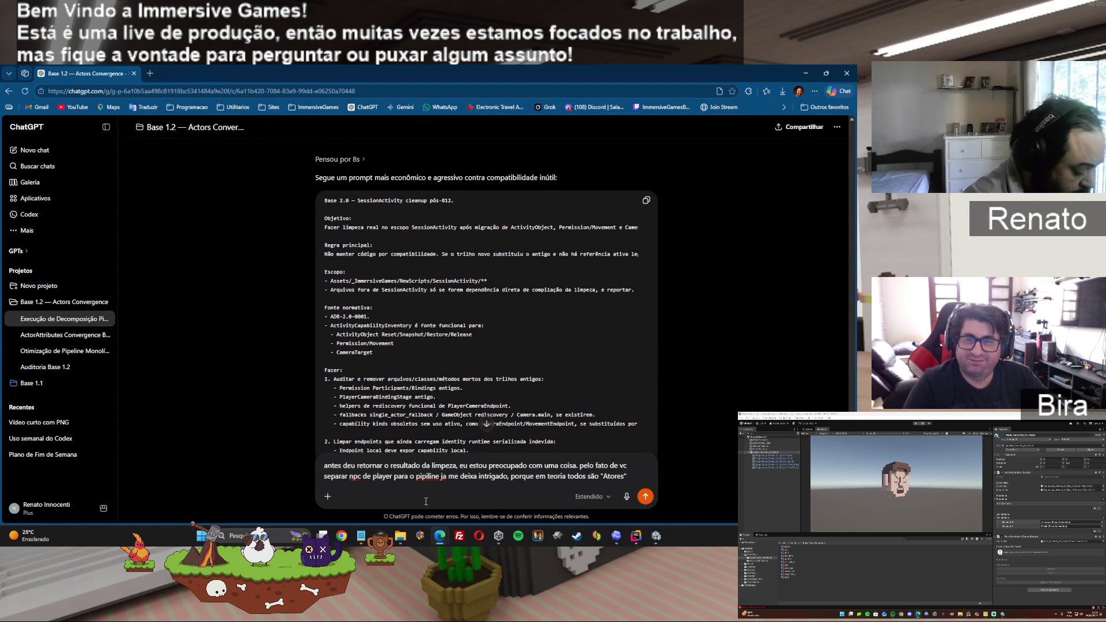
text(" e todos)
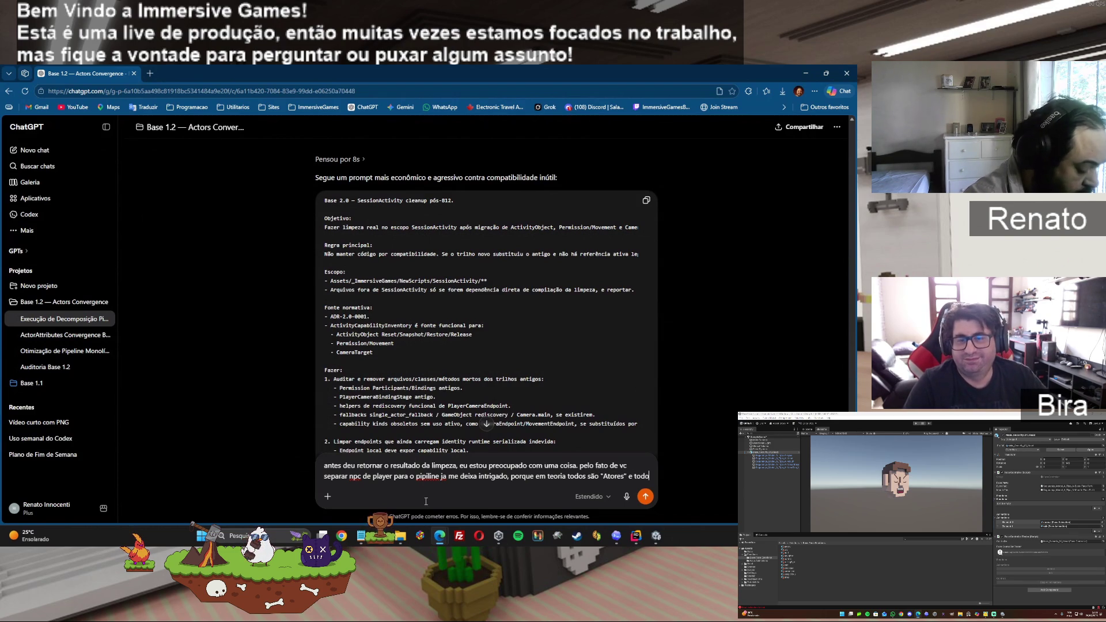
text( deveriam apssar)
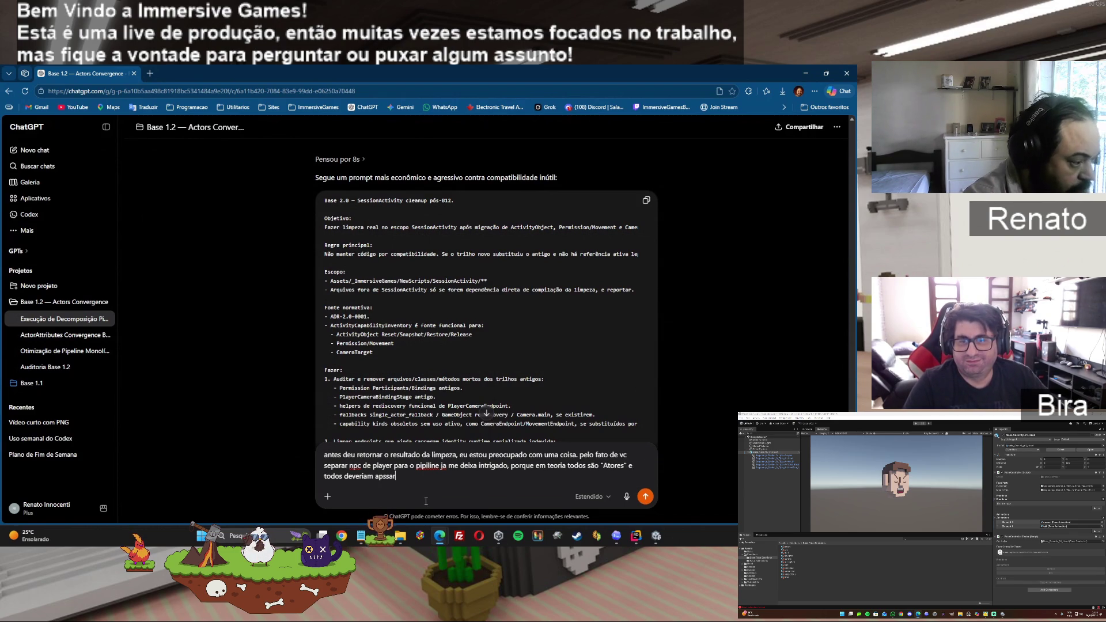
key(BackSpace)
key(BackSpace)
key(BackSpace)
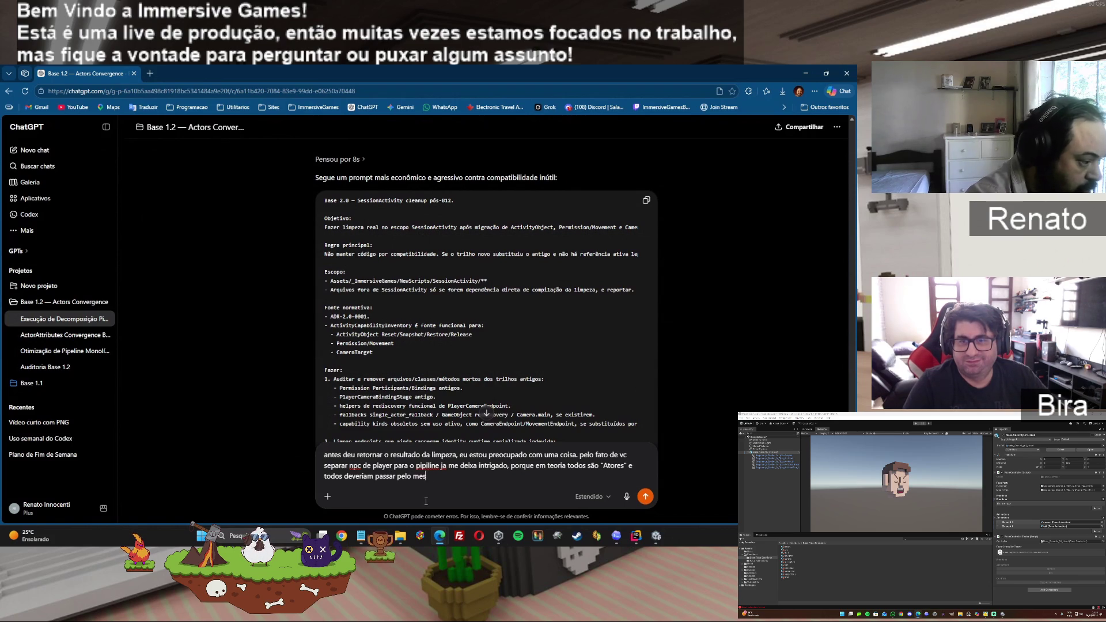
text(mo processo)
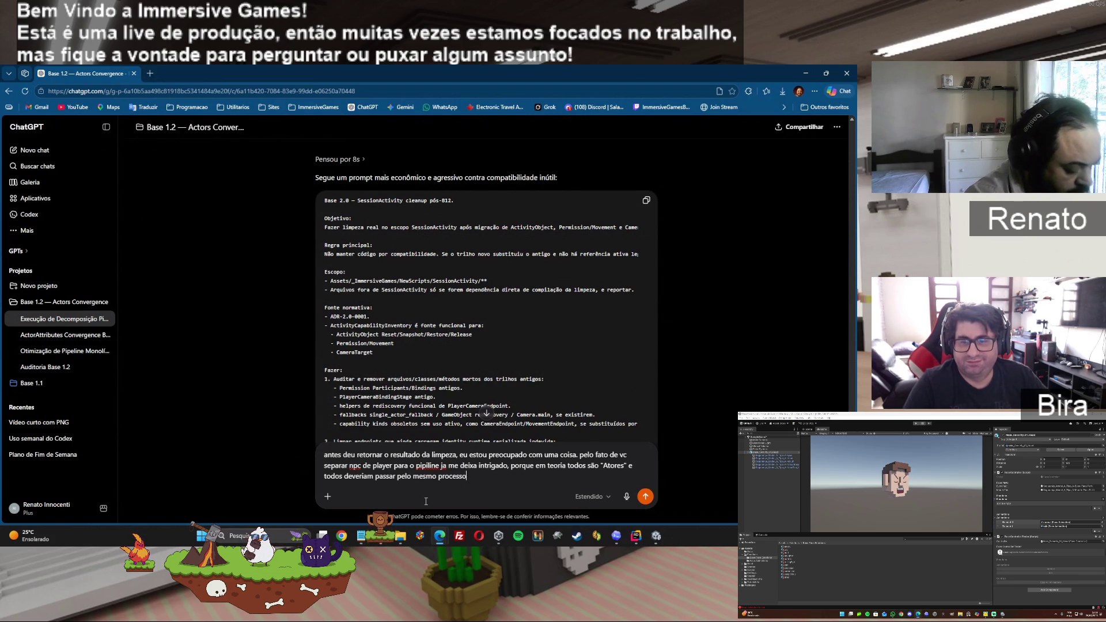
text( diferencia)
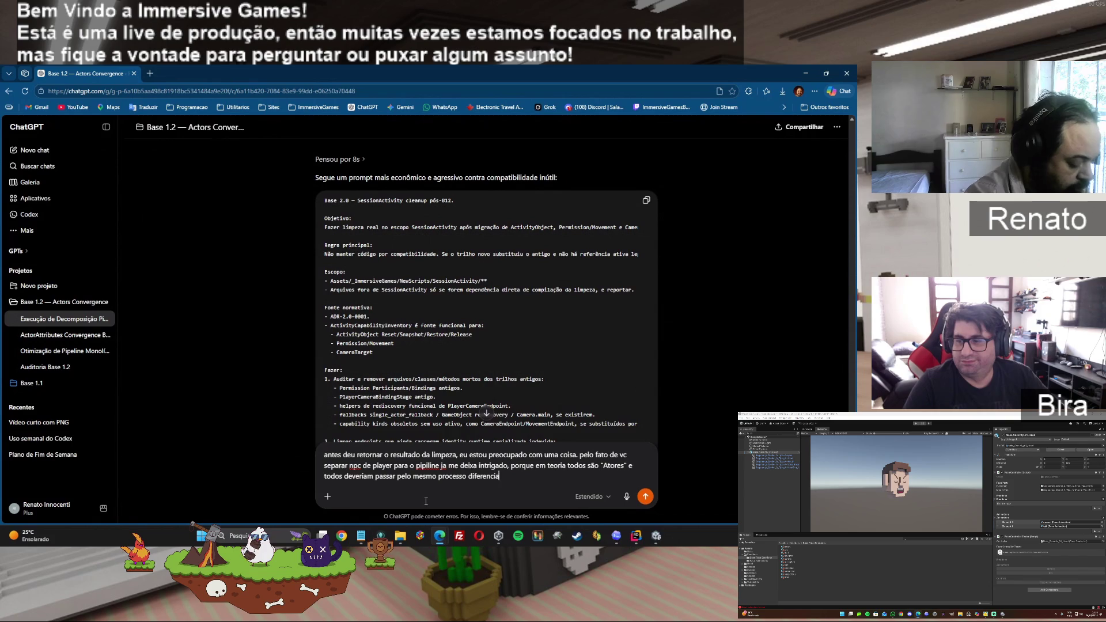
text(ndo apenas)
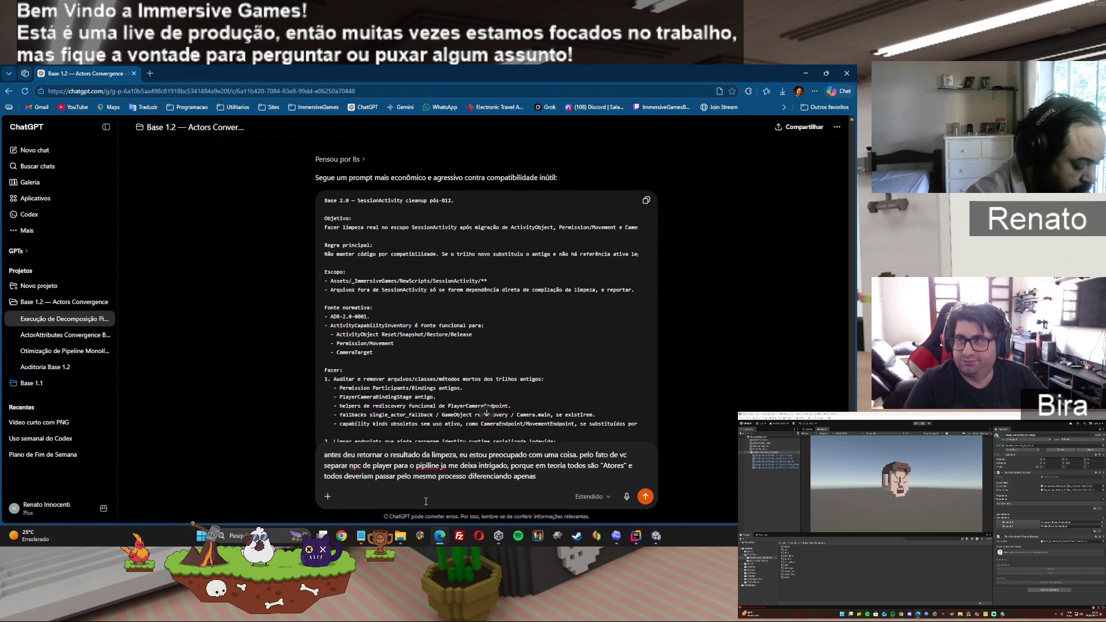
text( lagumas coisas poi)
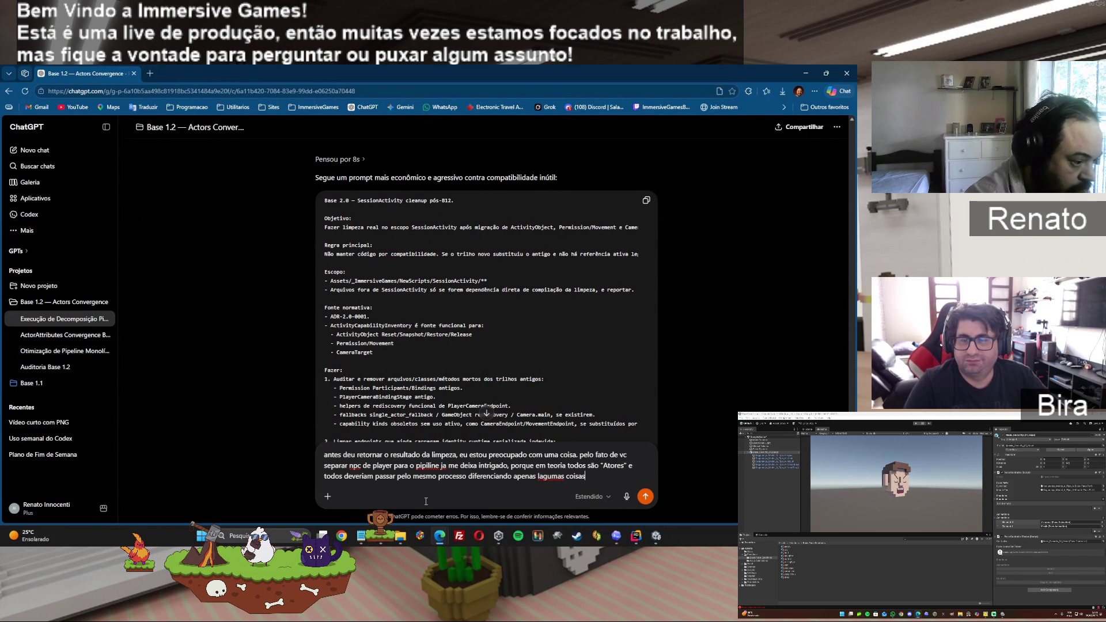
key(BackSpace)
key(BackSpace)
key(BackSpace)
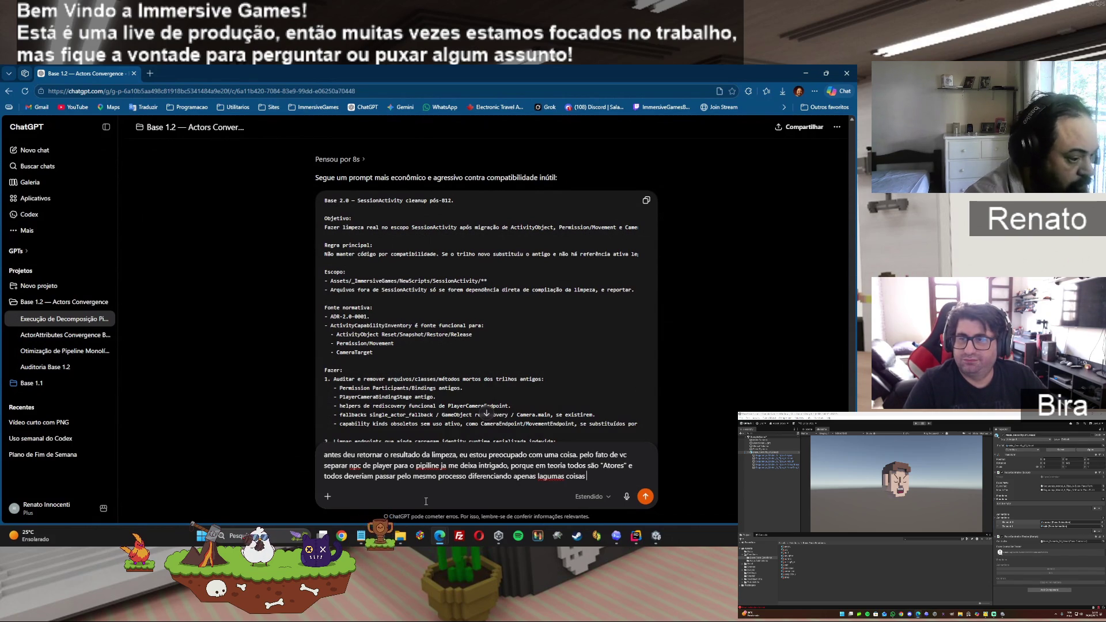
text(não ser tr)
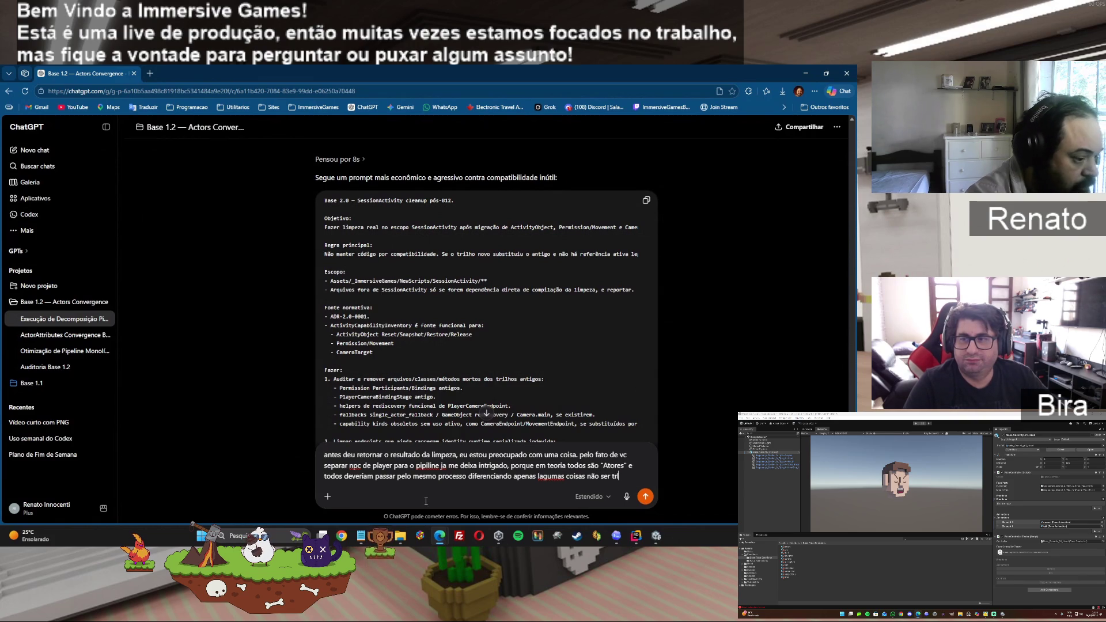
key(BackSpace)
text(ilhos)
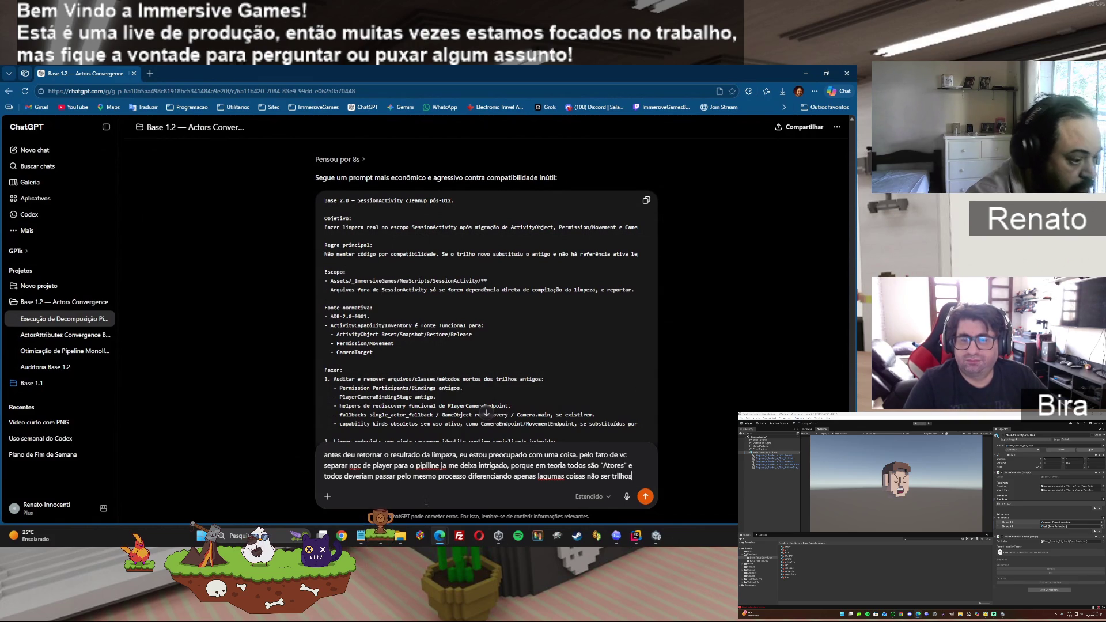
text( to)
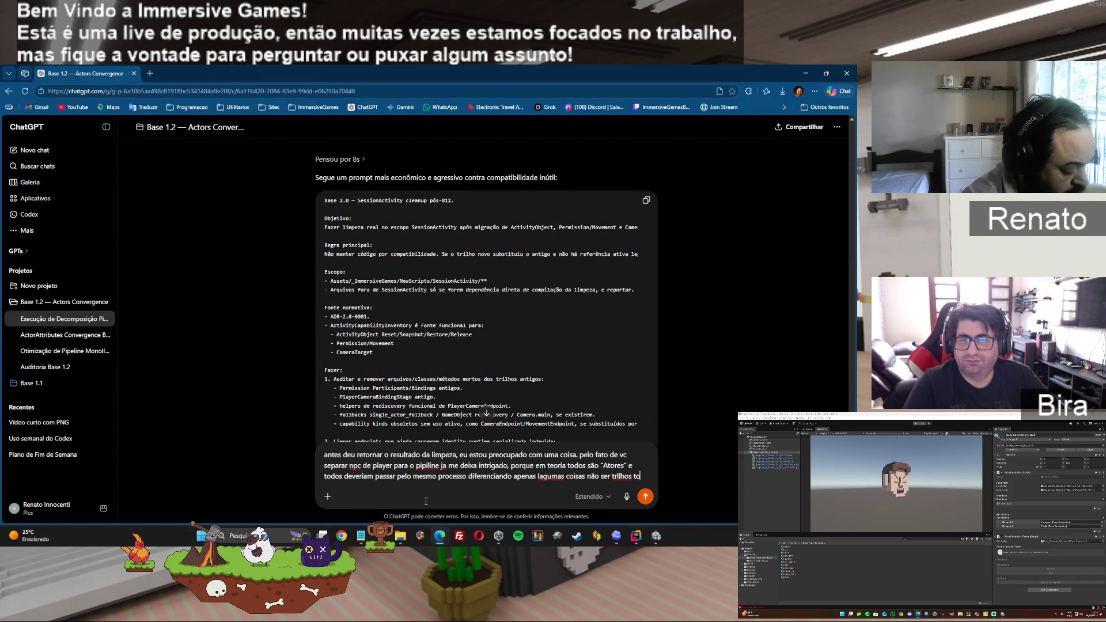
text(talmente diferentes.)
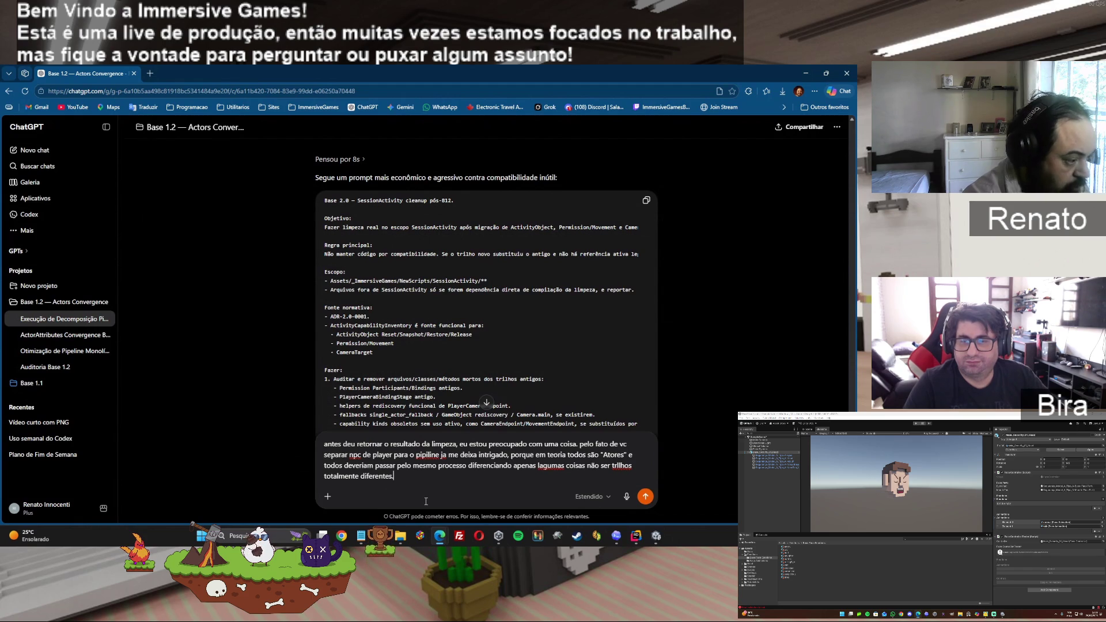
key(shift+Return)
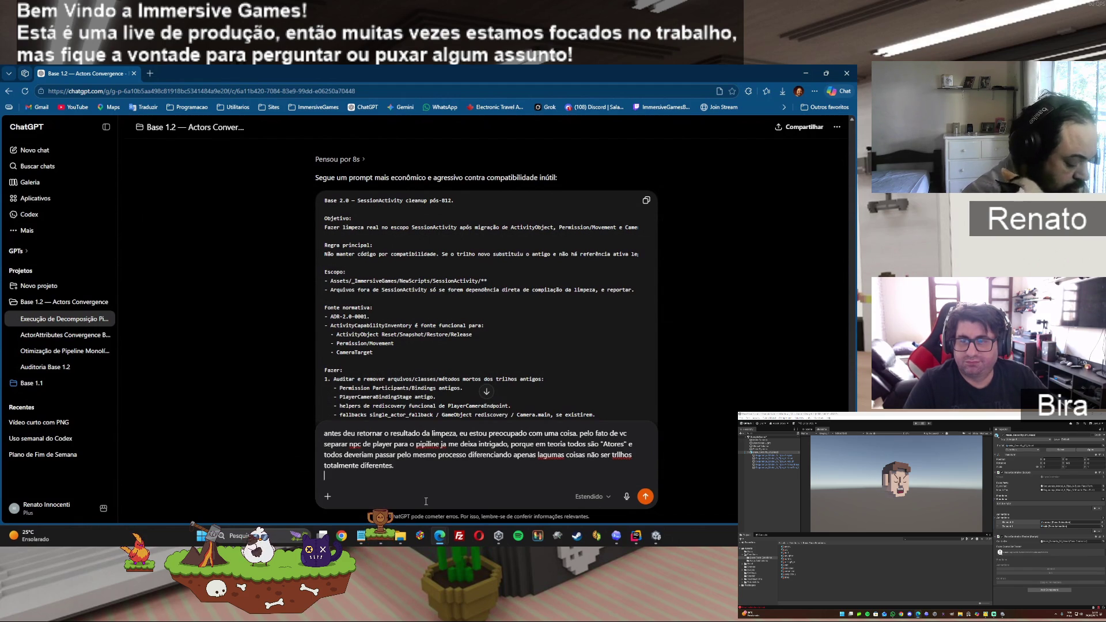
- After a blank line, add 'Não precisa gerar prompt disso…', asking only for an architecture discussion
key(shift+Return)
text(Não rpecisa ge)
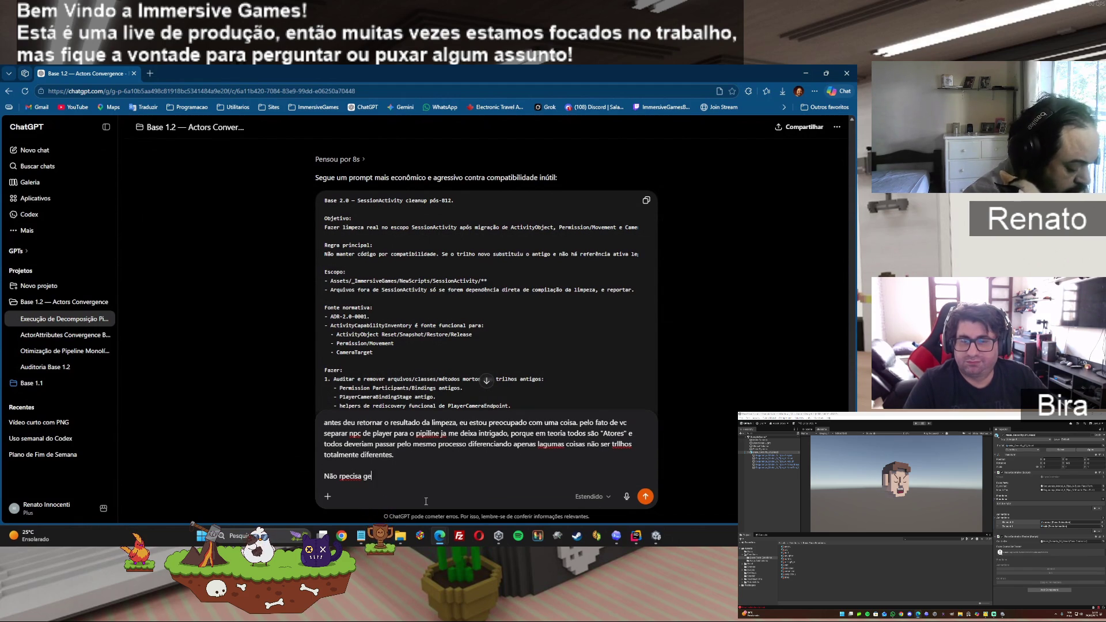
text(rar prompt )
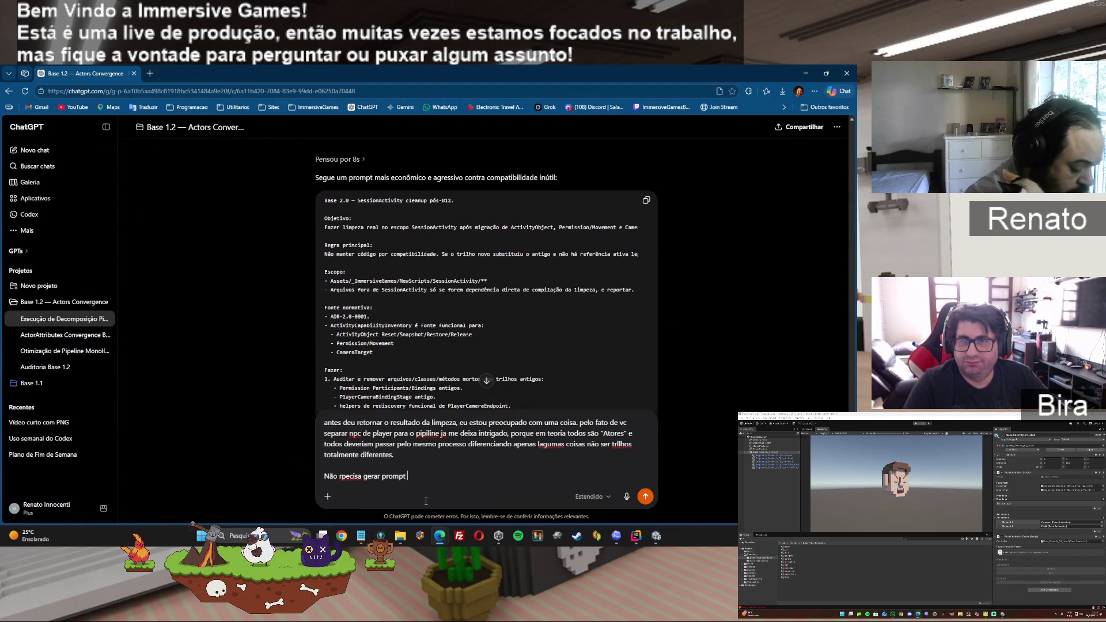
text(disso nem nada só uma discução de arquitetura.)
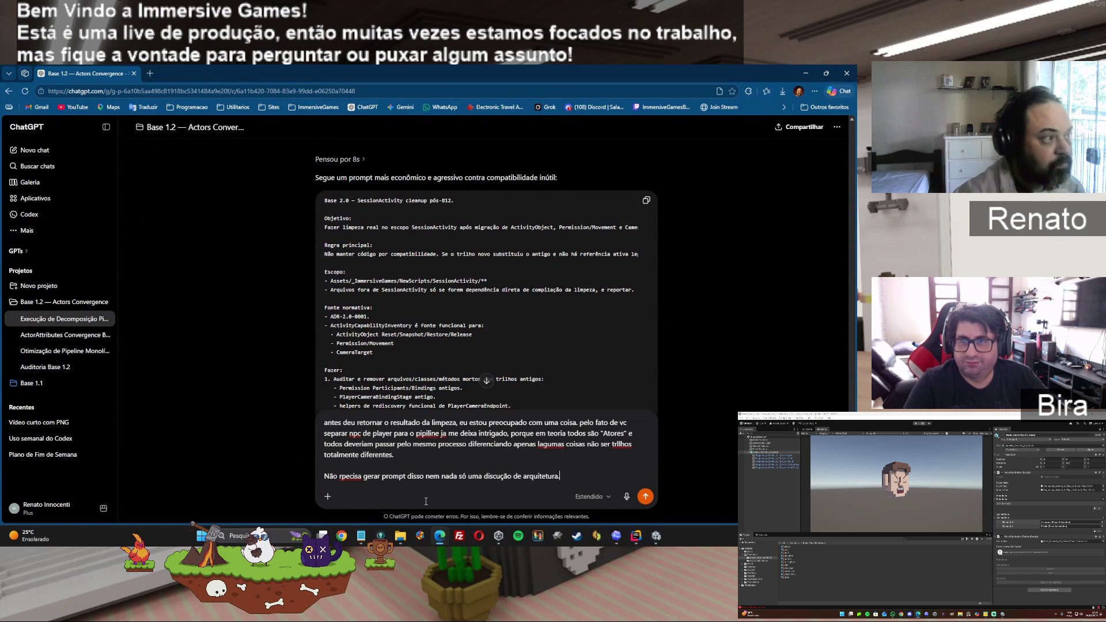
click(617, 536)
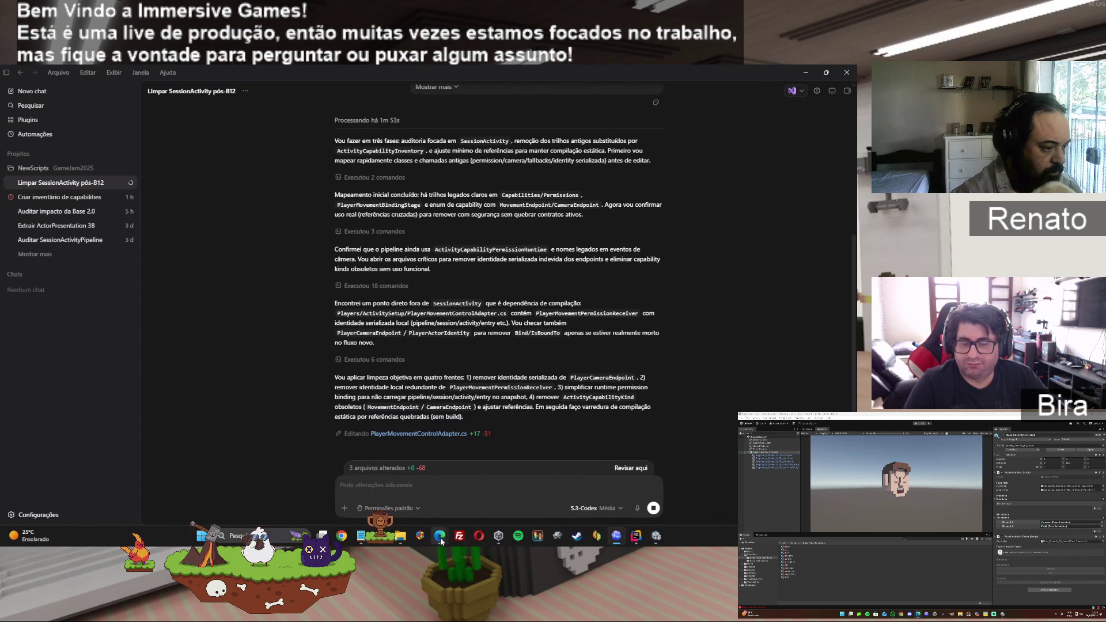
mouse_move(441, 540)
click(444, 487)
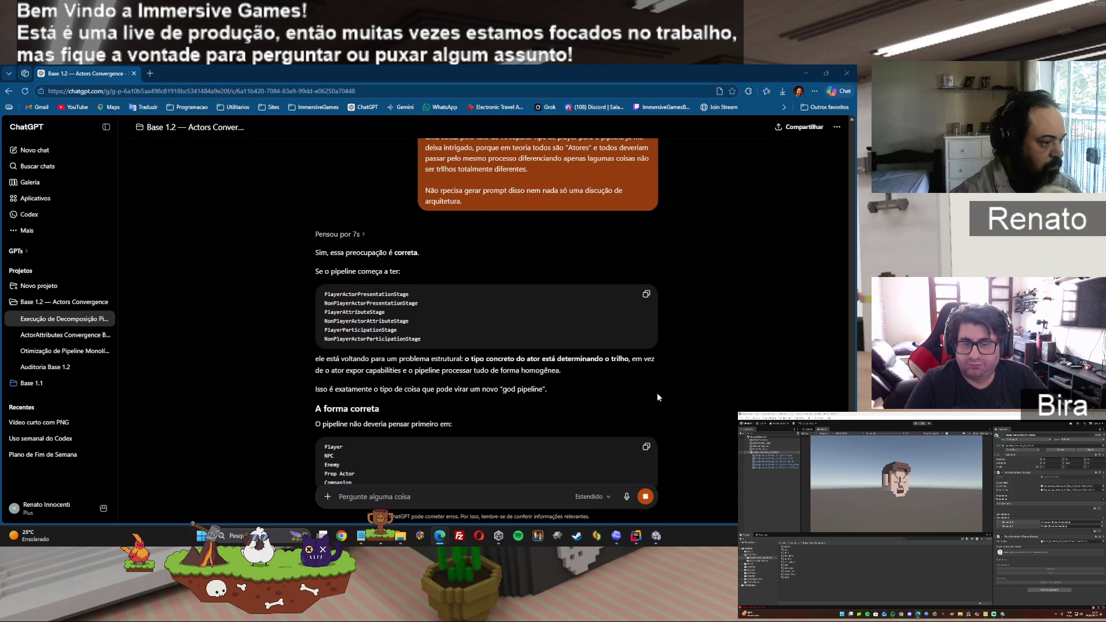
- Read down the reply to its 'Decisão arquitetural sugerida' and 'Consequência prática' sections
scroll(657, 392, down, 2)
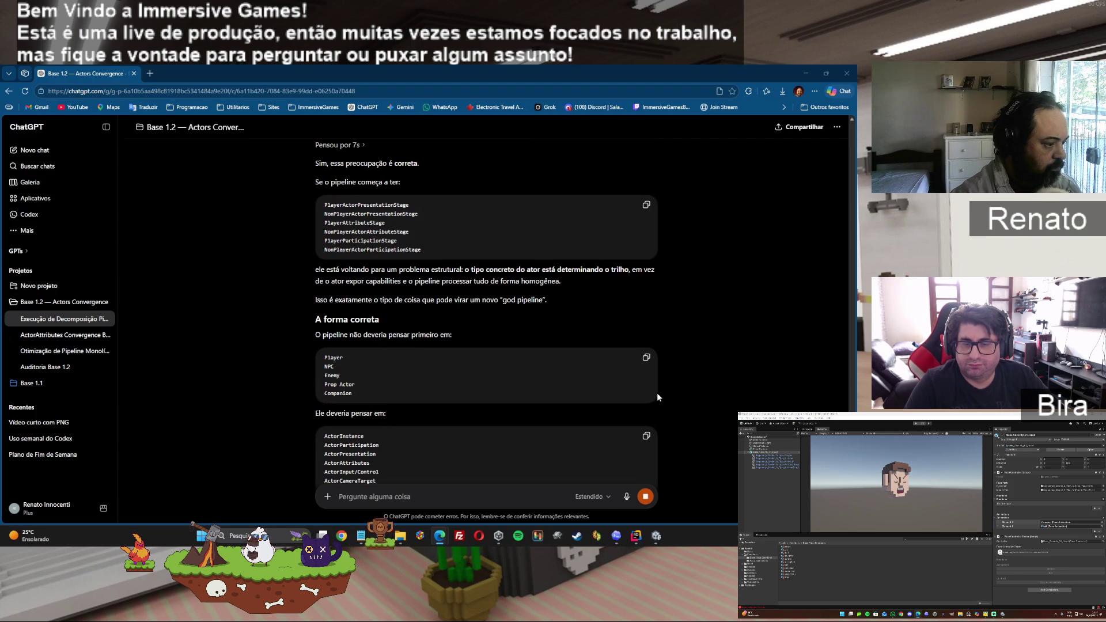
scroll(658, 394, down, 4)
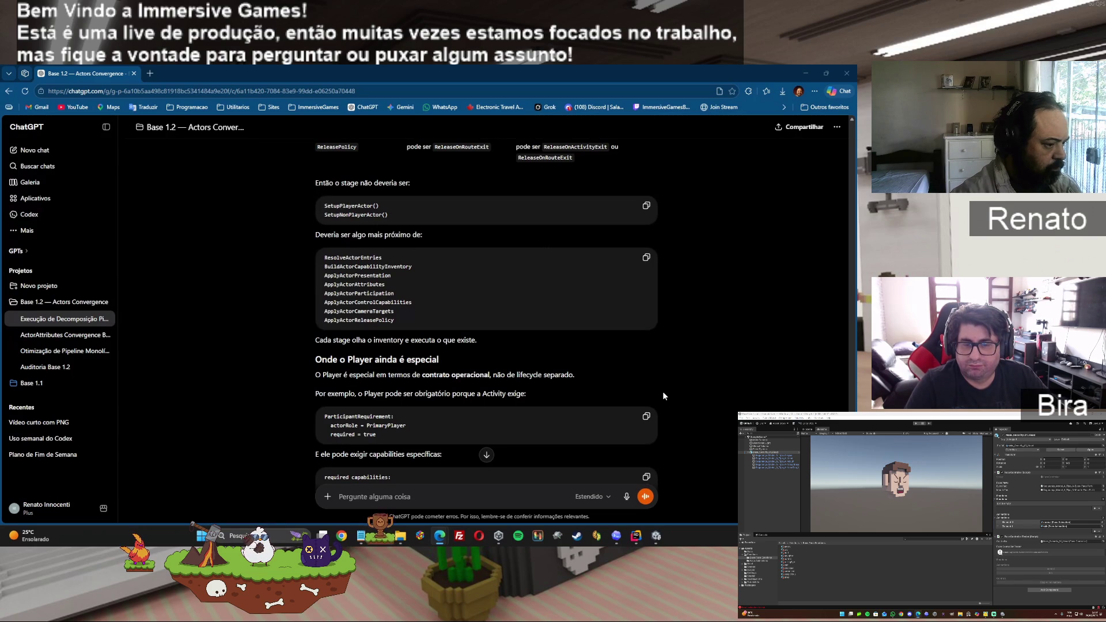
scroll(663, 393, down, 3)
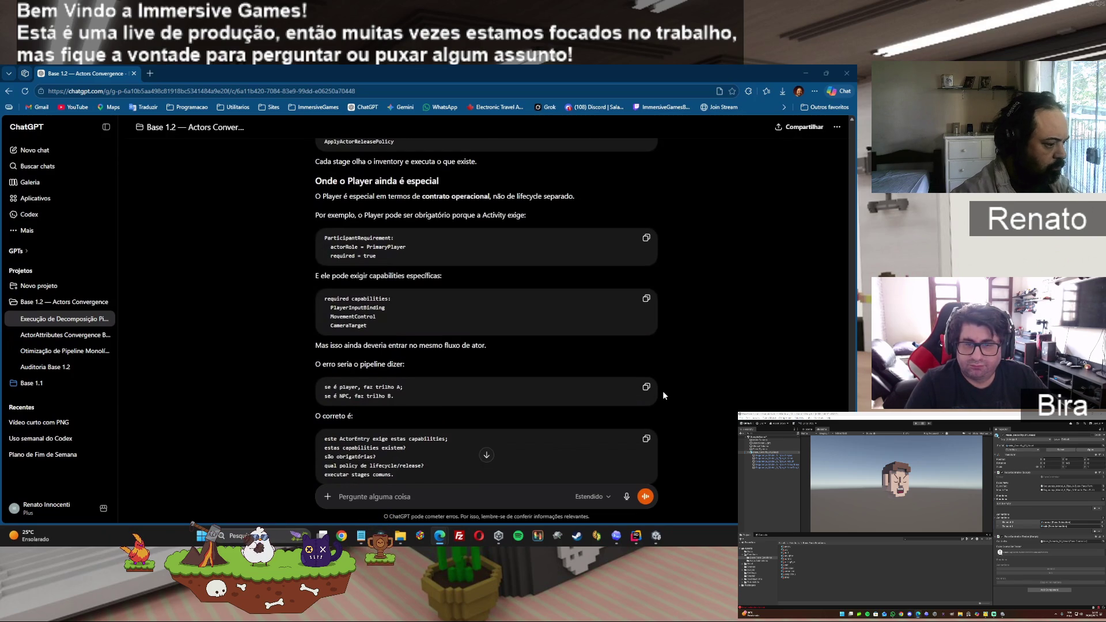
scroll(664, 393, down, 2)
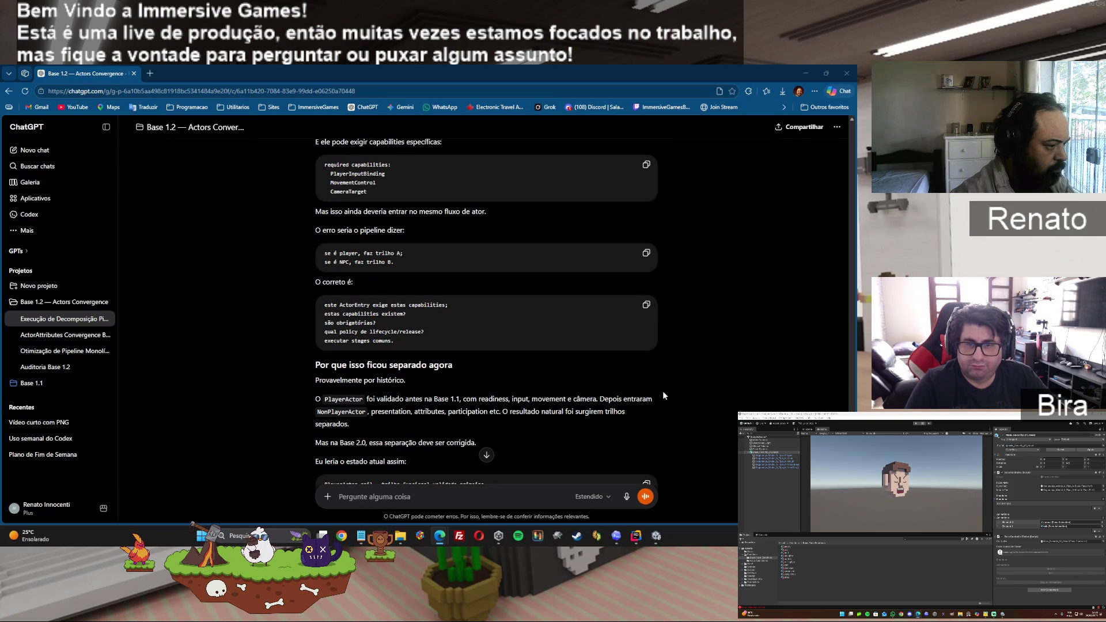
scroll(663, 391, down, 5)
scroll(664, 394, down, 3)
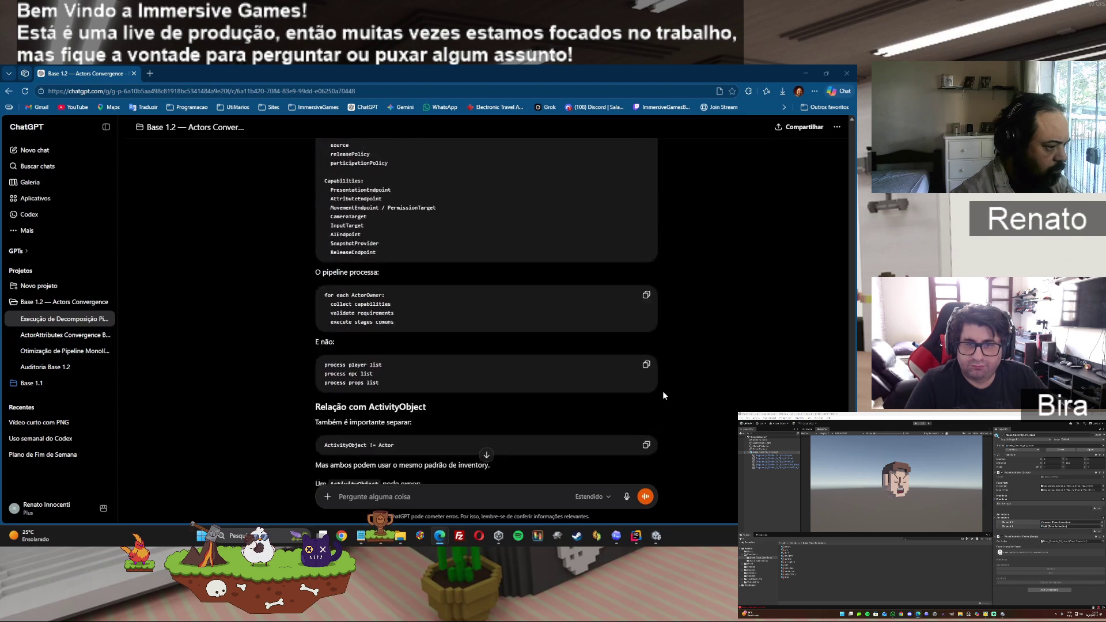
scroll(664, 394, down, 3)
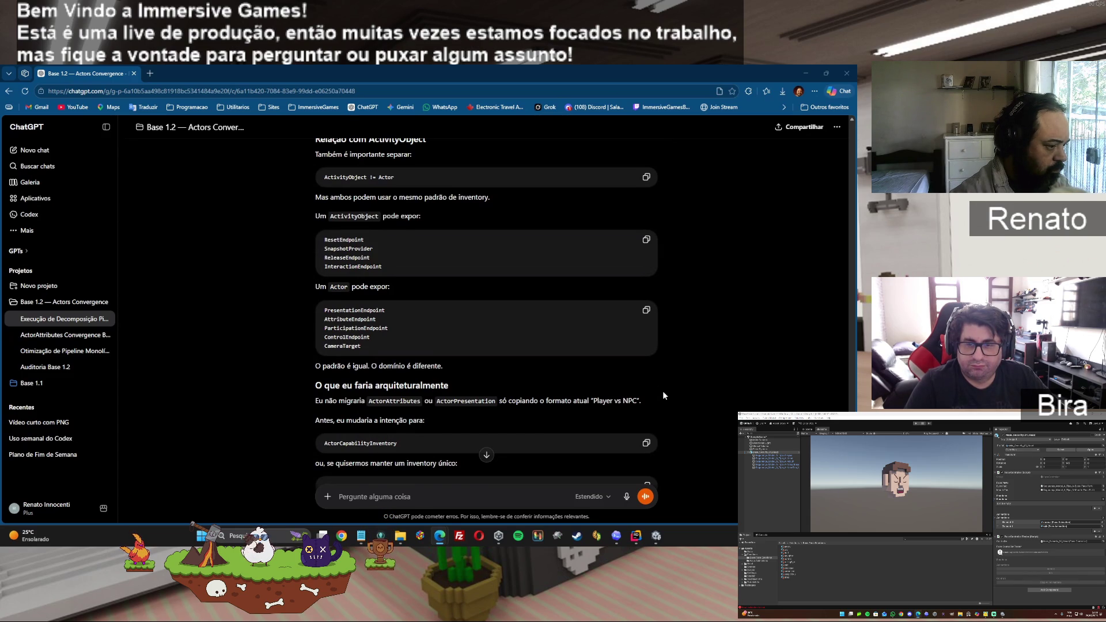
scroll(663, 390, down, 2)
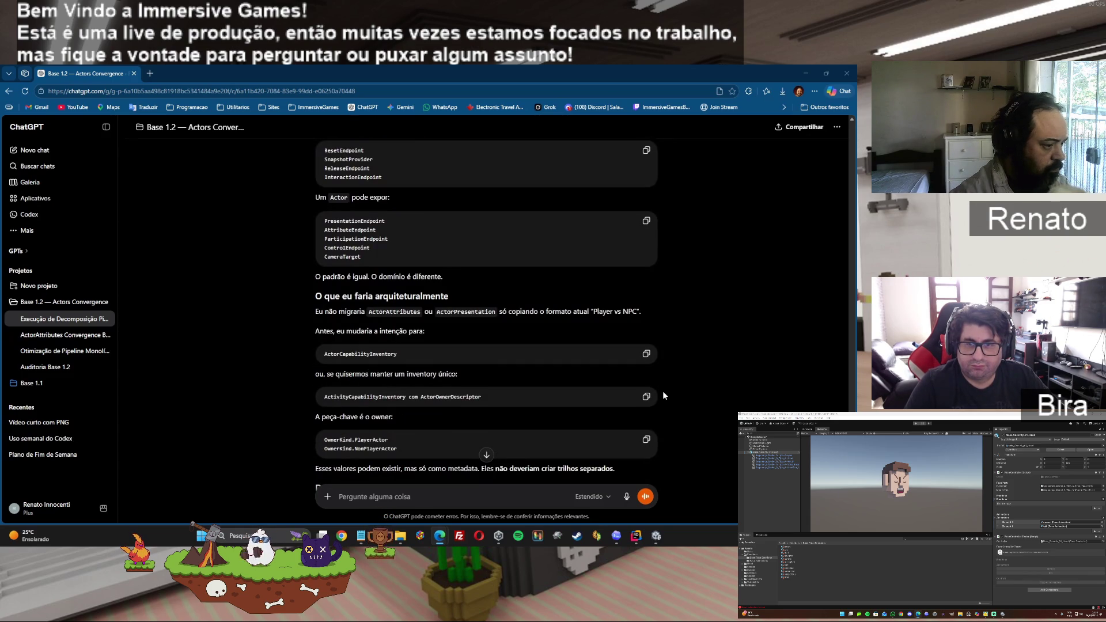
scroll(664, 396, down, 3)
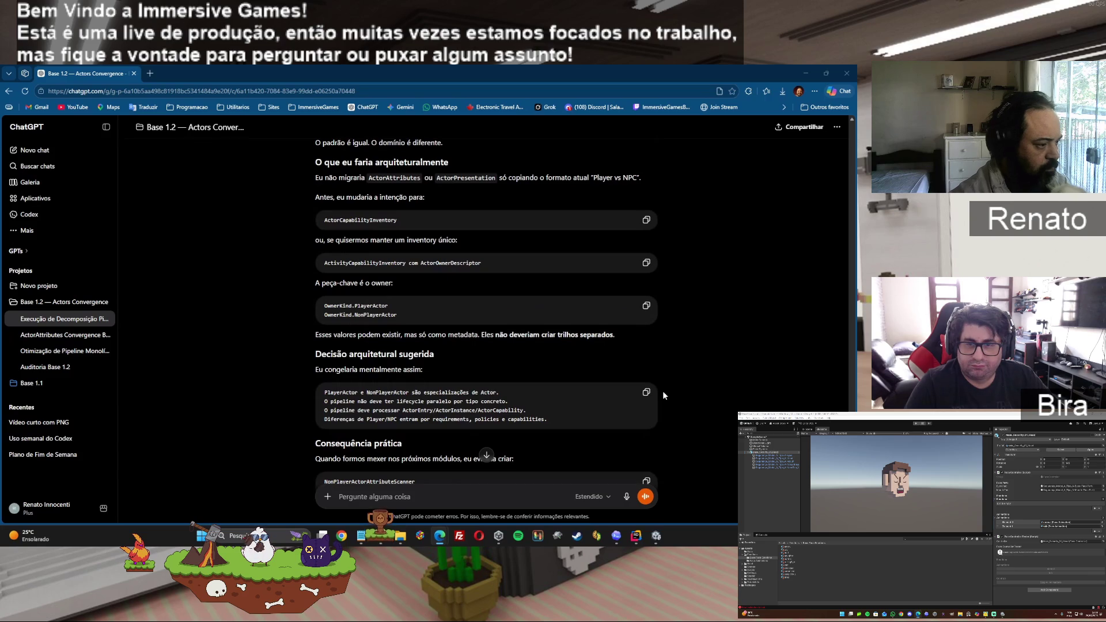
click(391, 497)
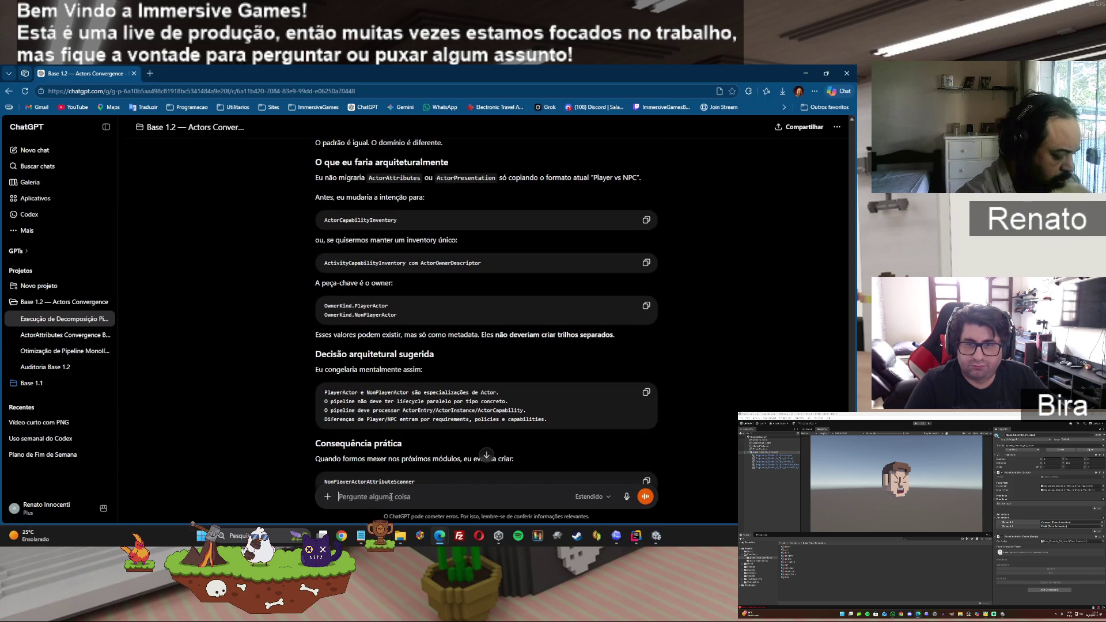
- Draft 'vamos separar': the current architecture is wrong and must be more "generica"
text(ta)
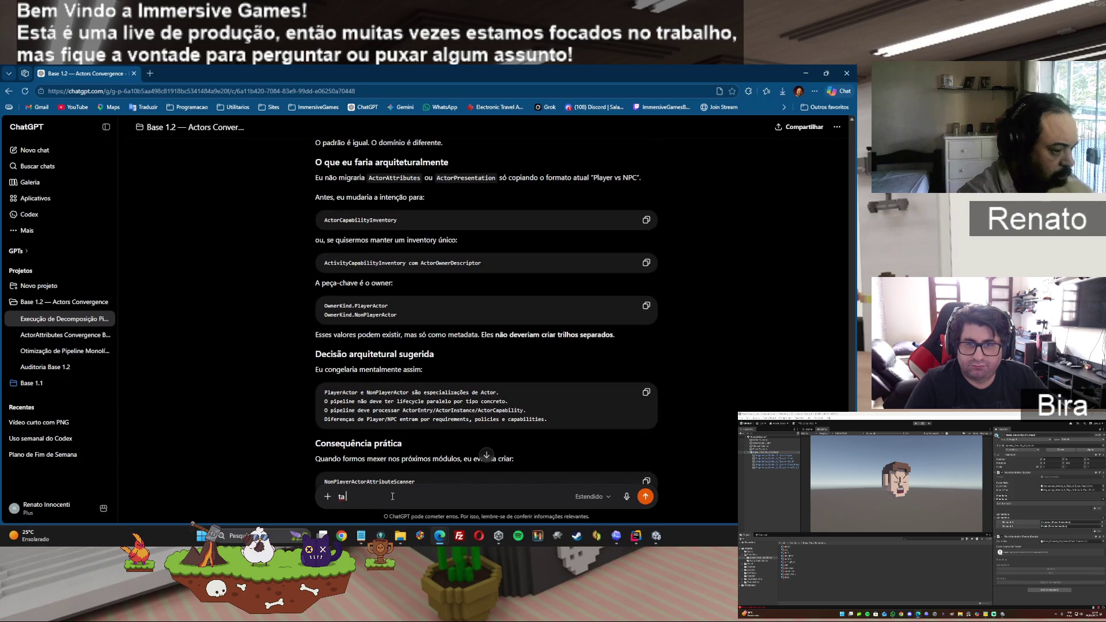
text( mas ta)
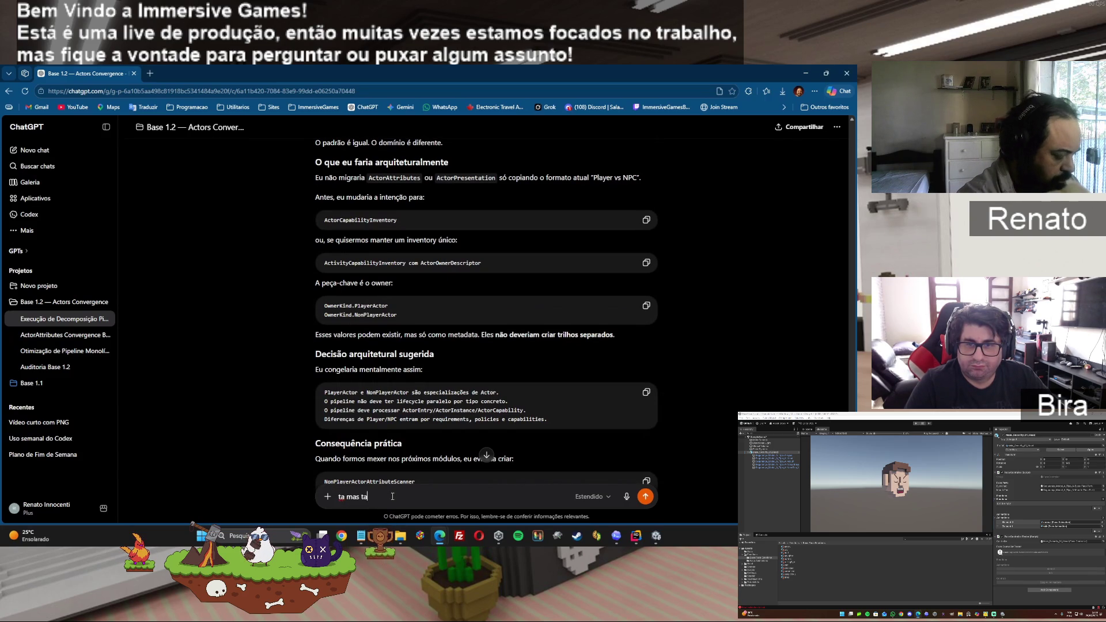
key(BackSpace)
key(BackSpace)
key(BackSpace)
text(vamos separar)
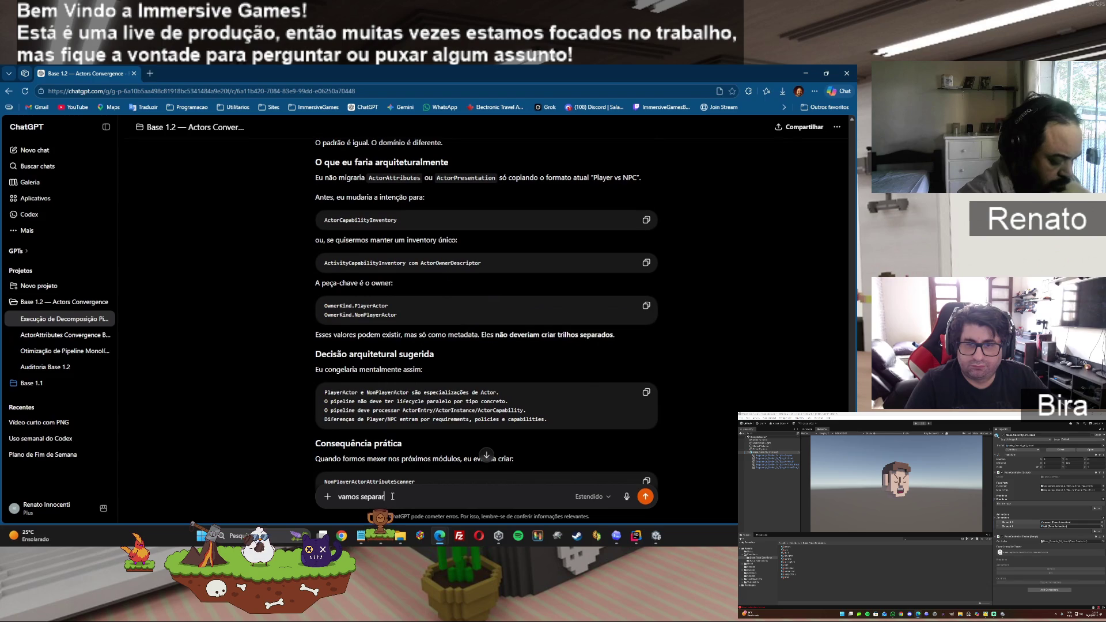
text(, a arqui)
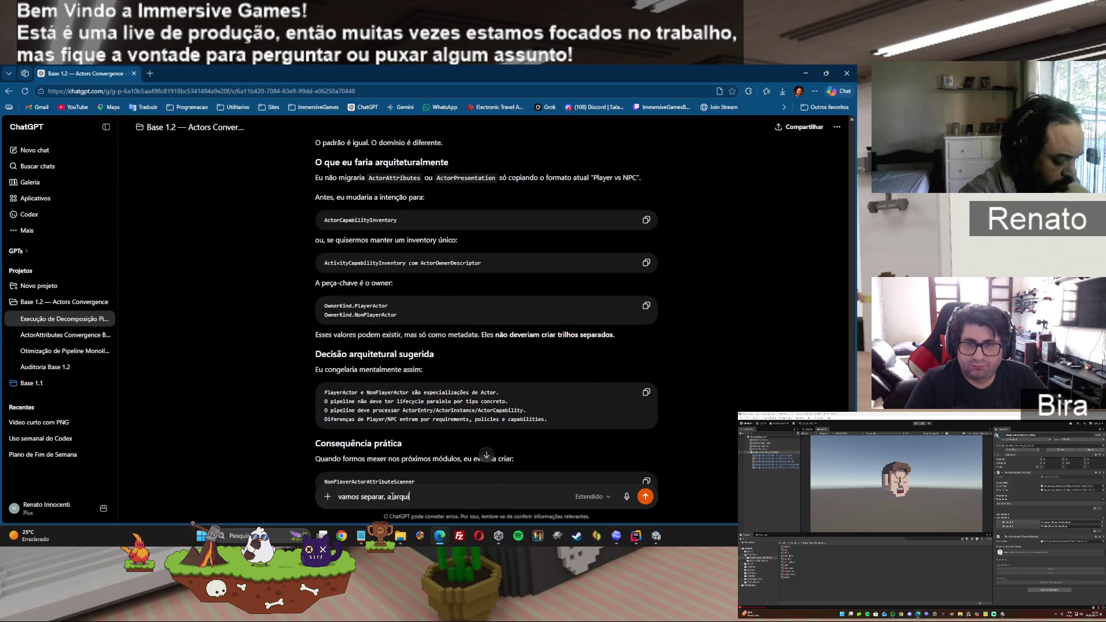
text(tetura)
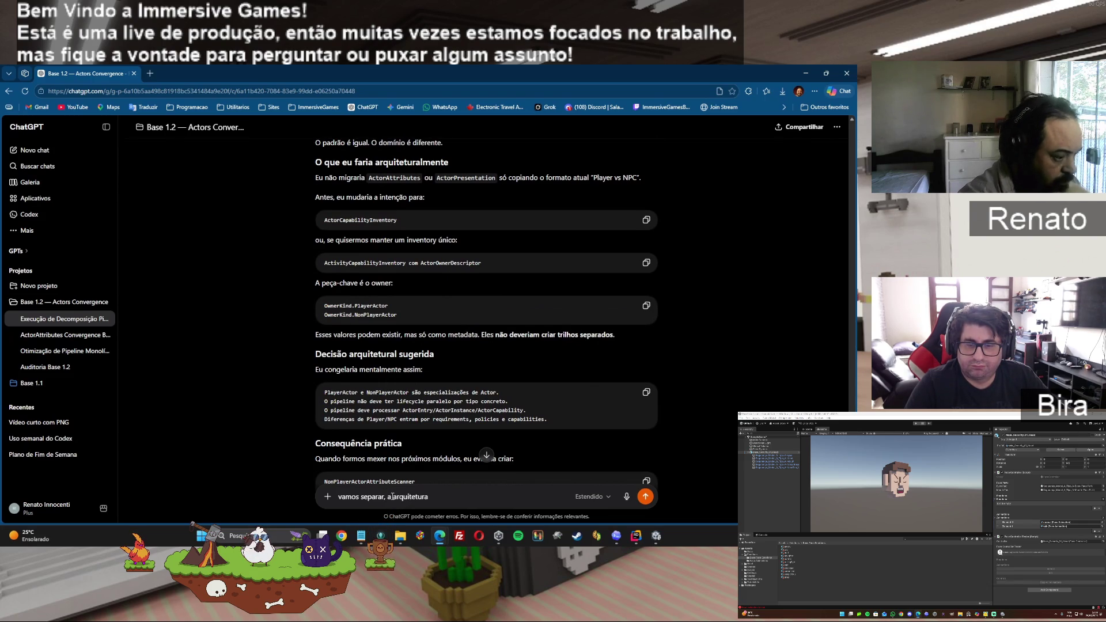
text( valmente hj)
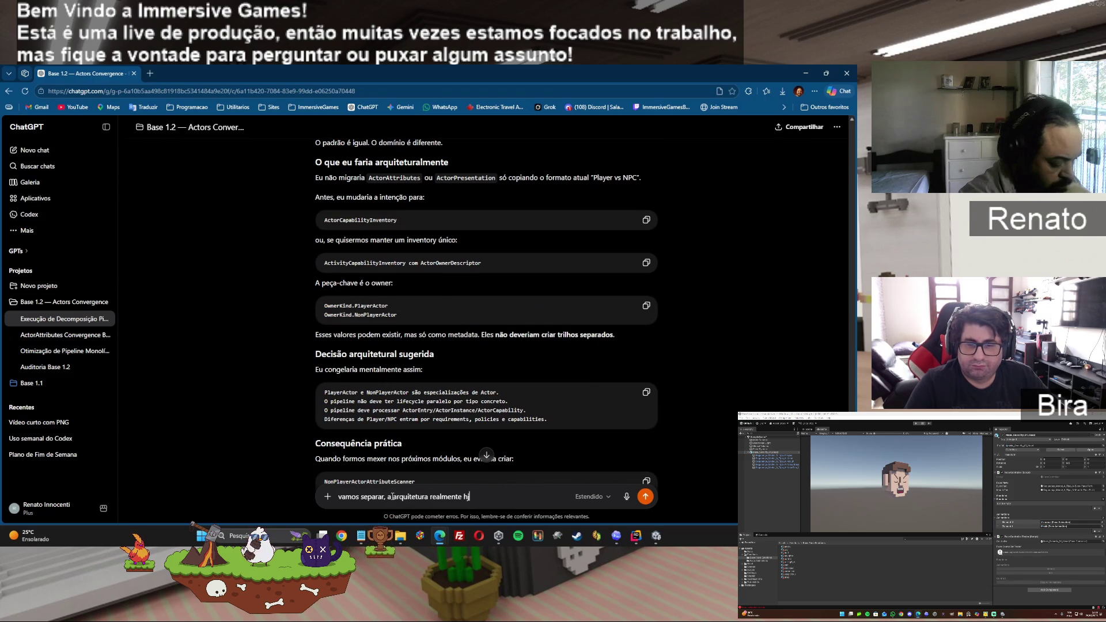
text( esta err)
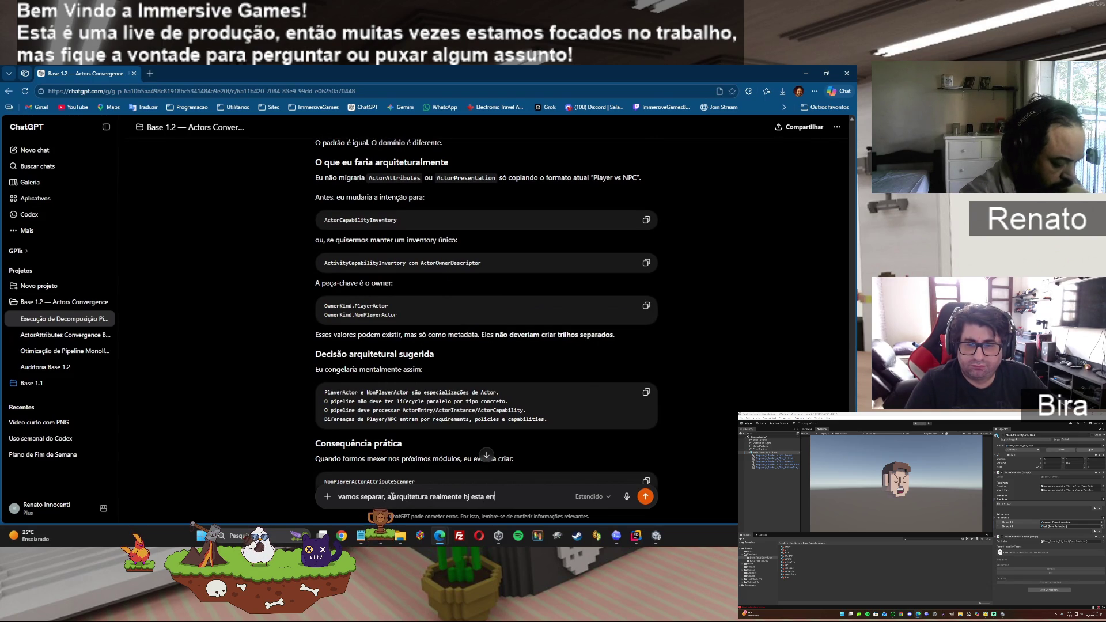
text(ada e precisa s)
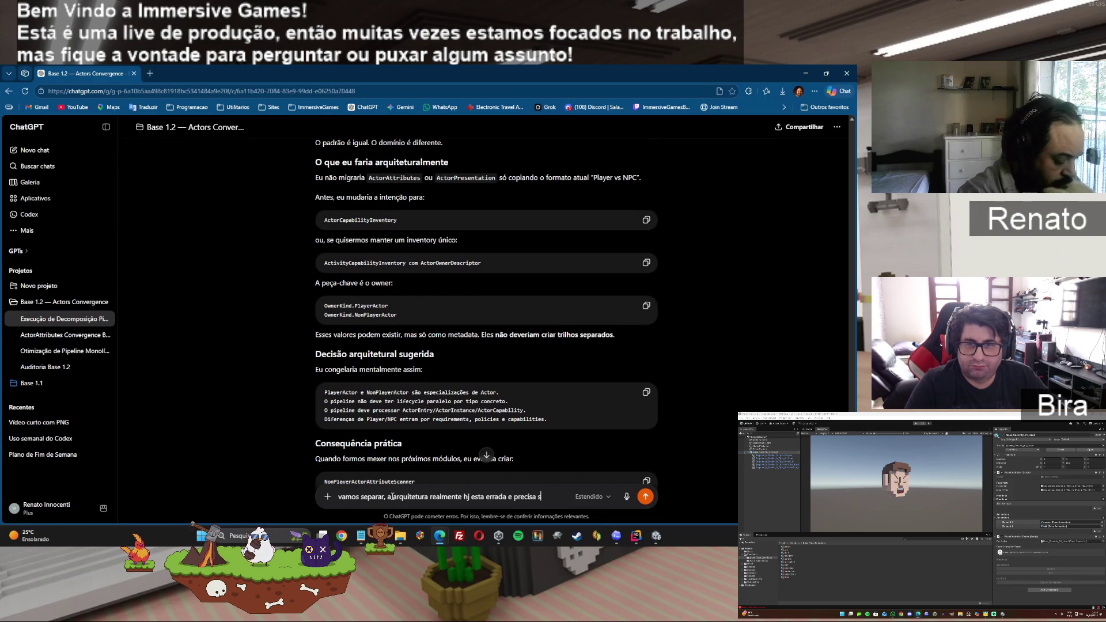
text(er mais)
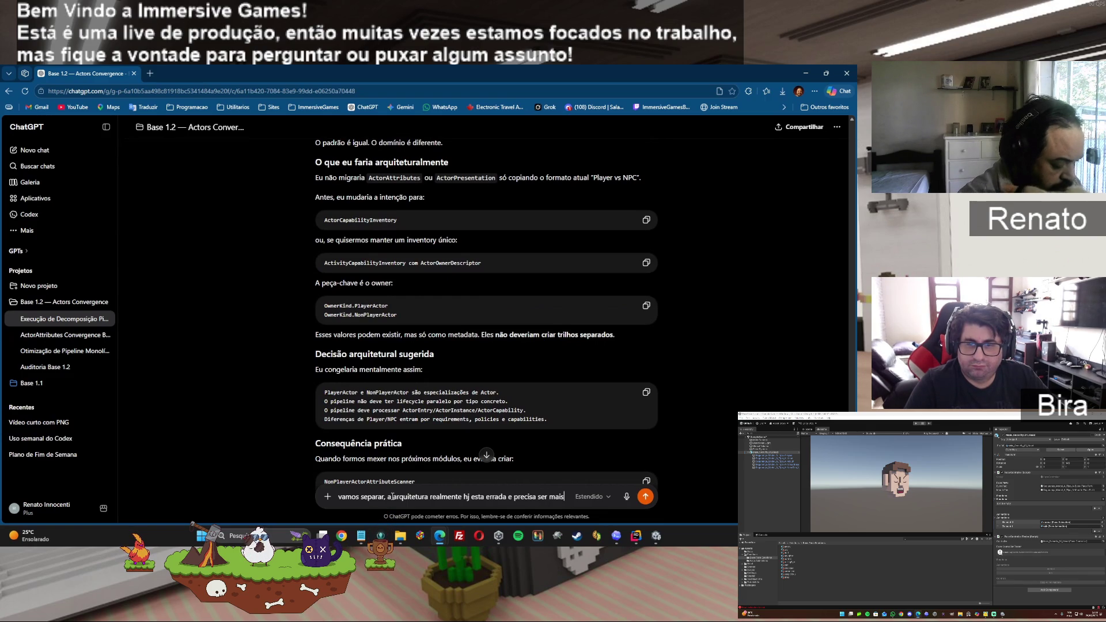
text( generica.)
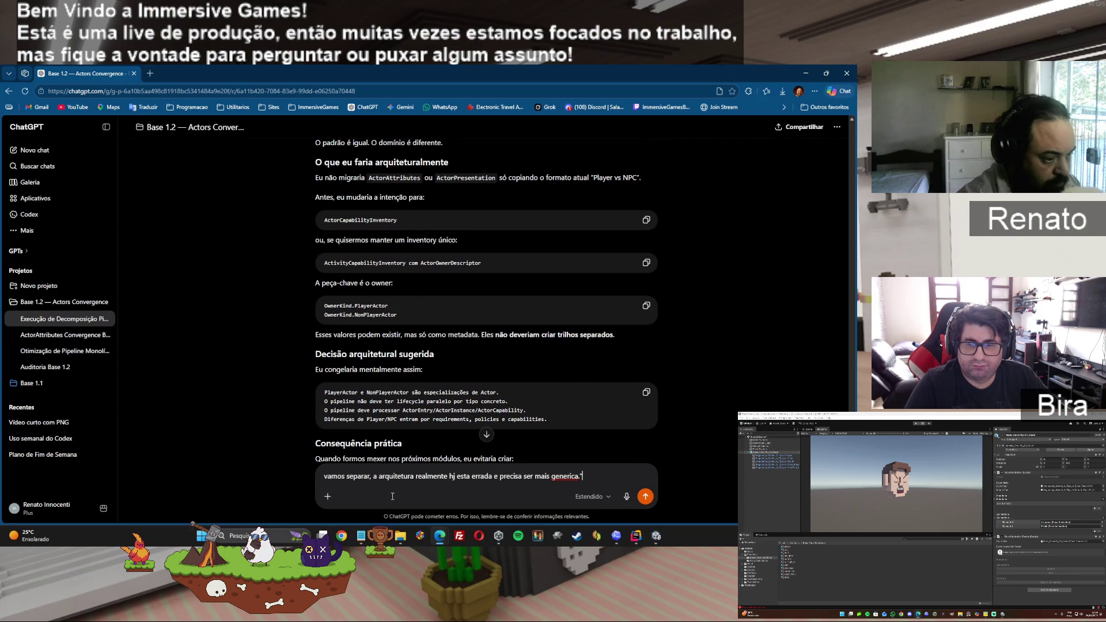
key(ctrl+Left)
text(")
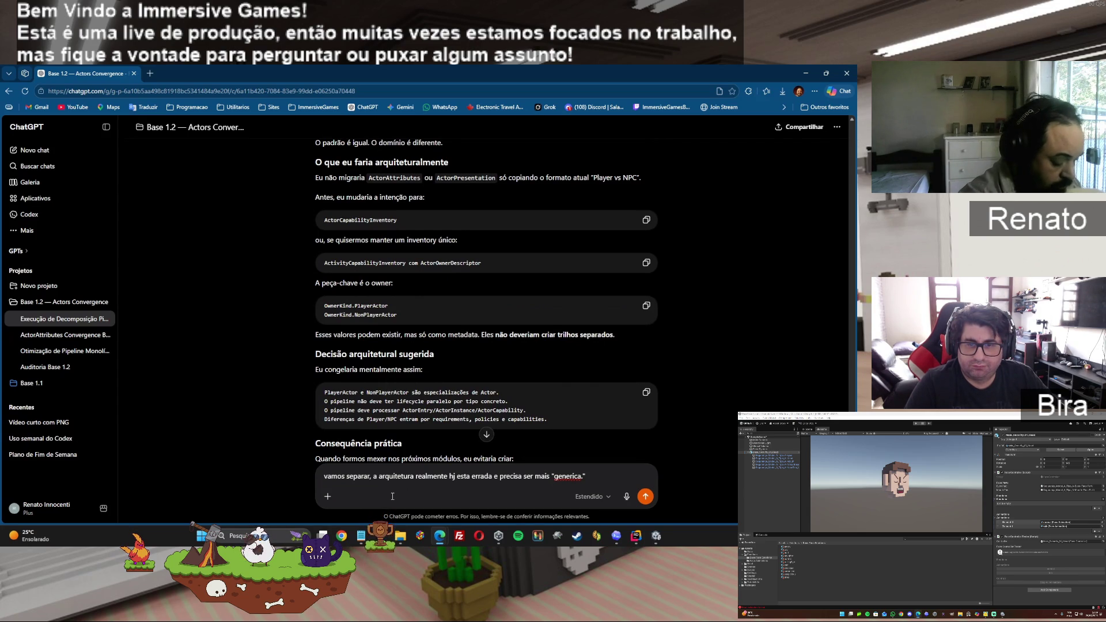
key(shift+Return)
key(shift+Return)
- Add that attributes and presentation shouldn't be in the pipeline, and pipeline-versus-object responsibility remains unclear
text(Porém coisas como)
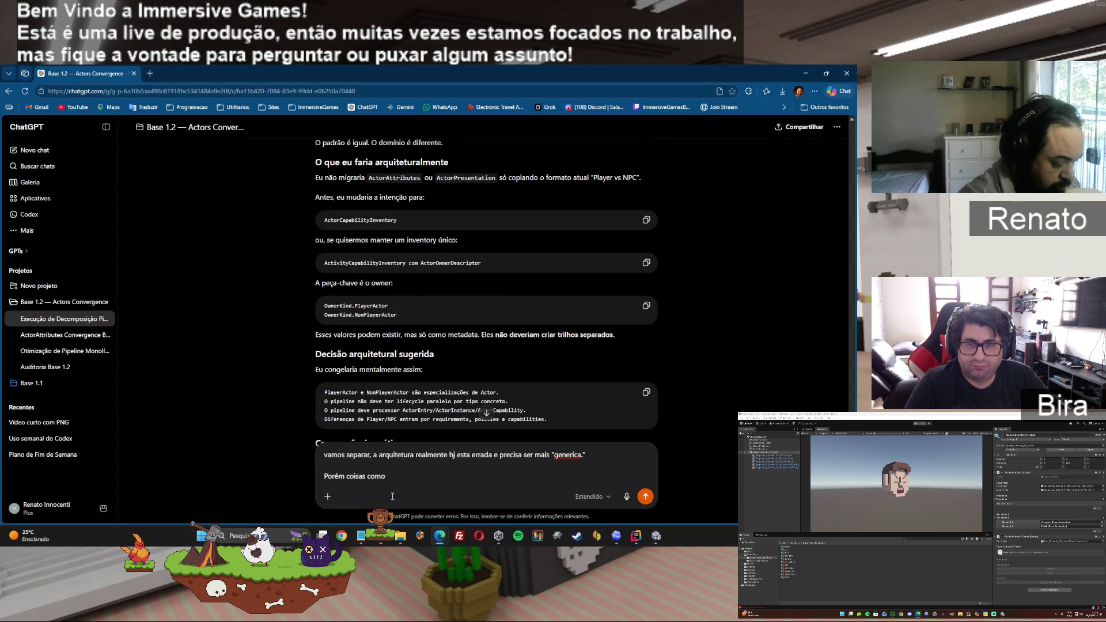
text( attributes e )
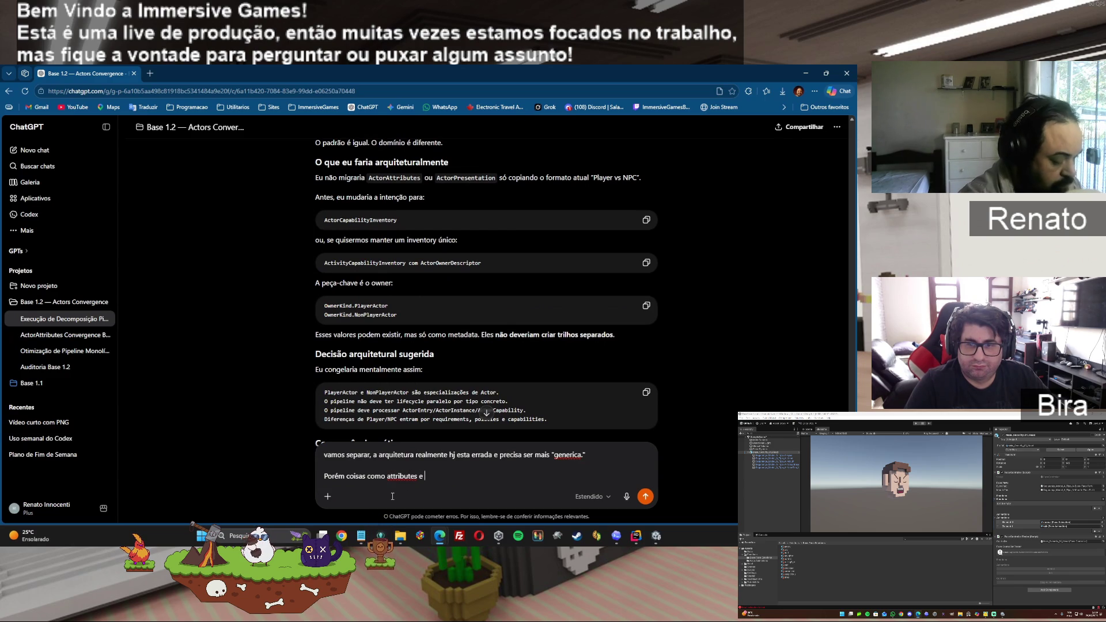
text(presentation )
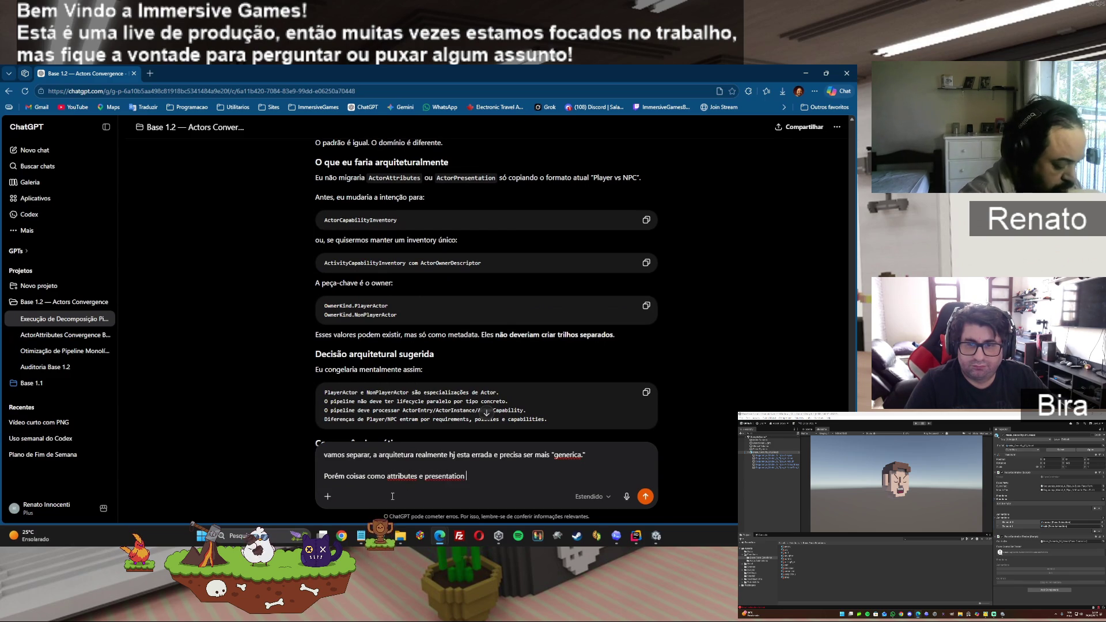
text(não deveriam)
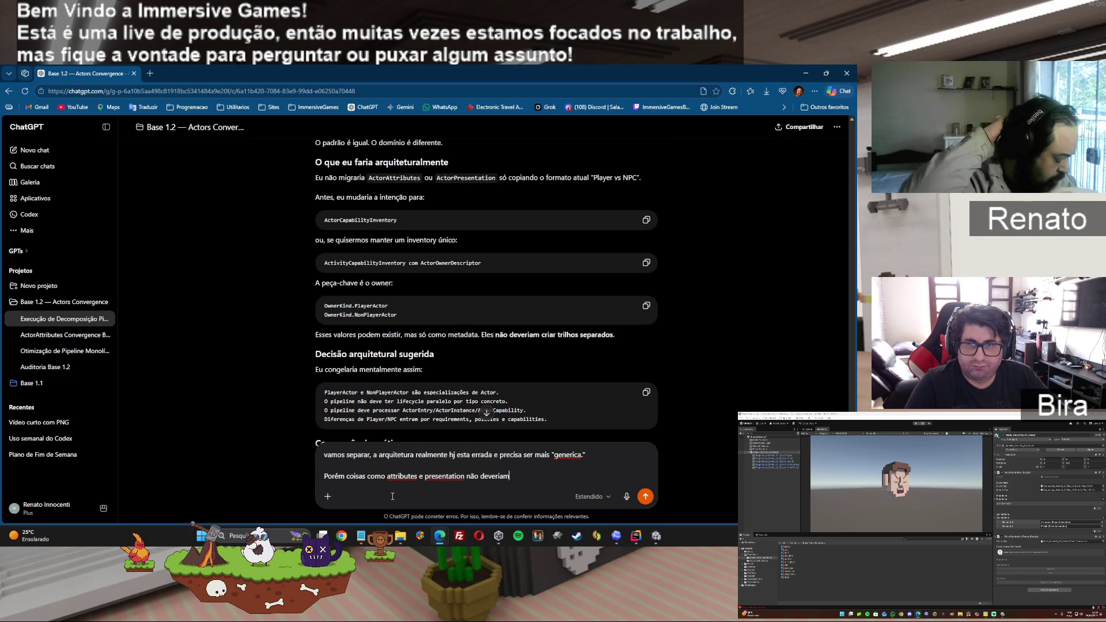
text( ser part)
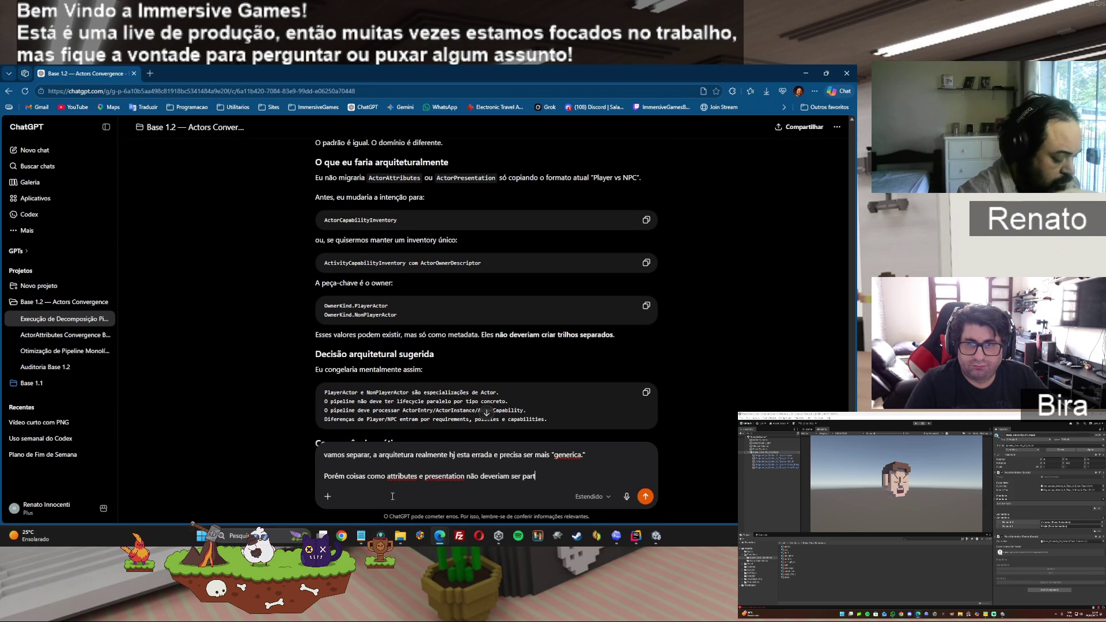
text(e do pipiline porque eles sa)
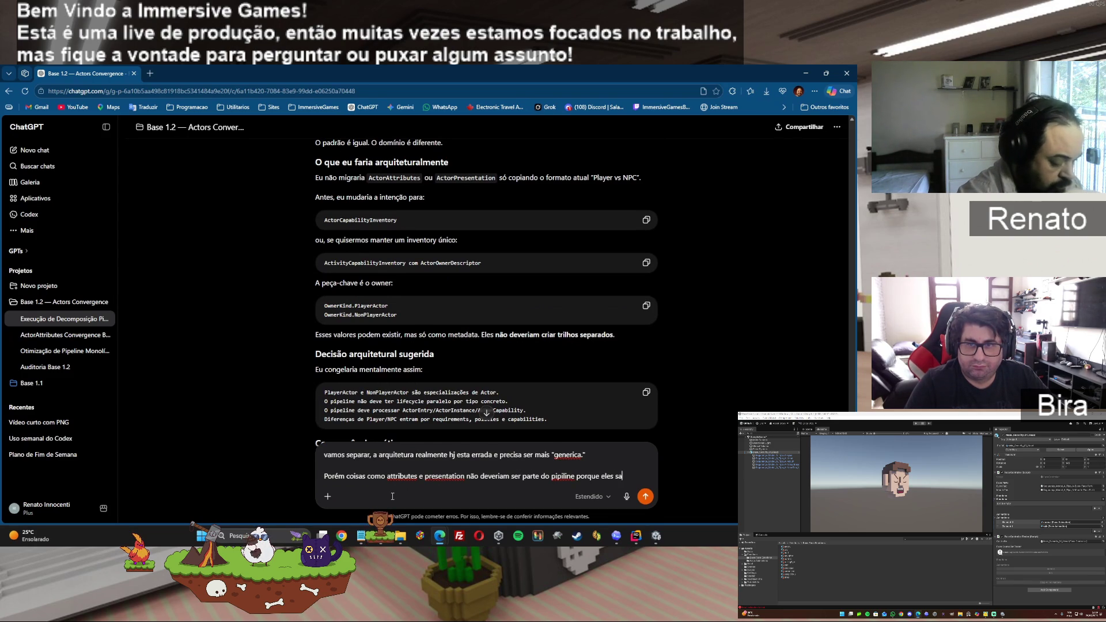
key(BackSpace)
text(ão aspec)
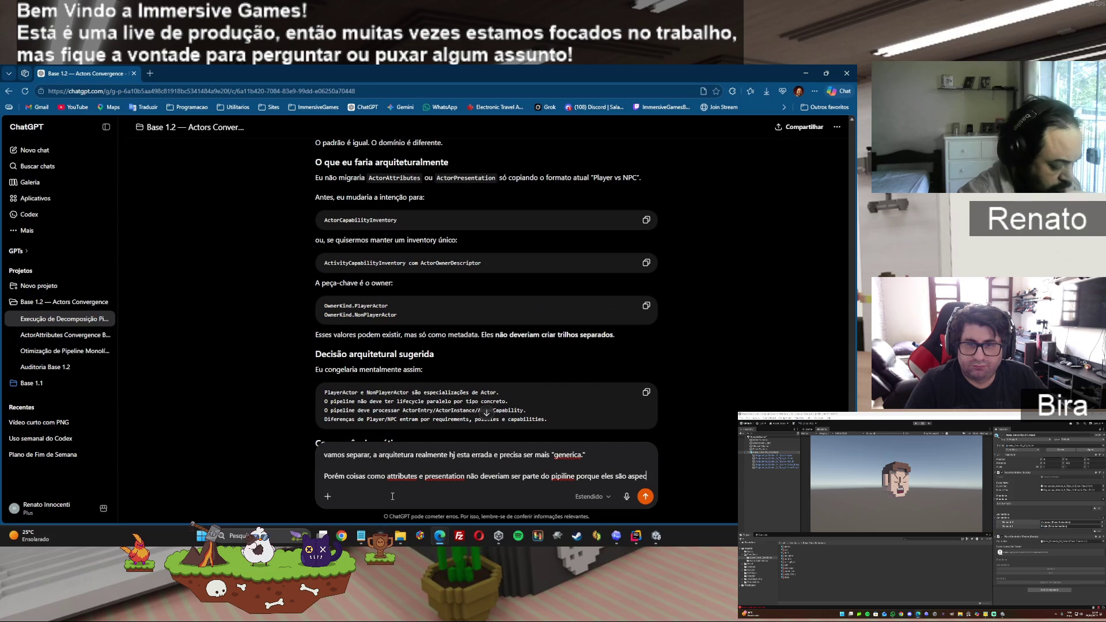
text(tosextri)
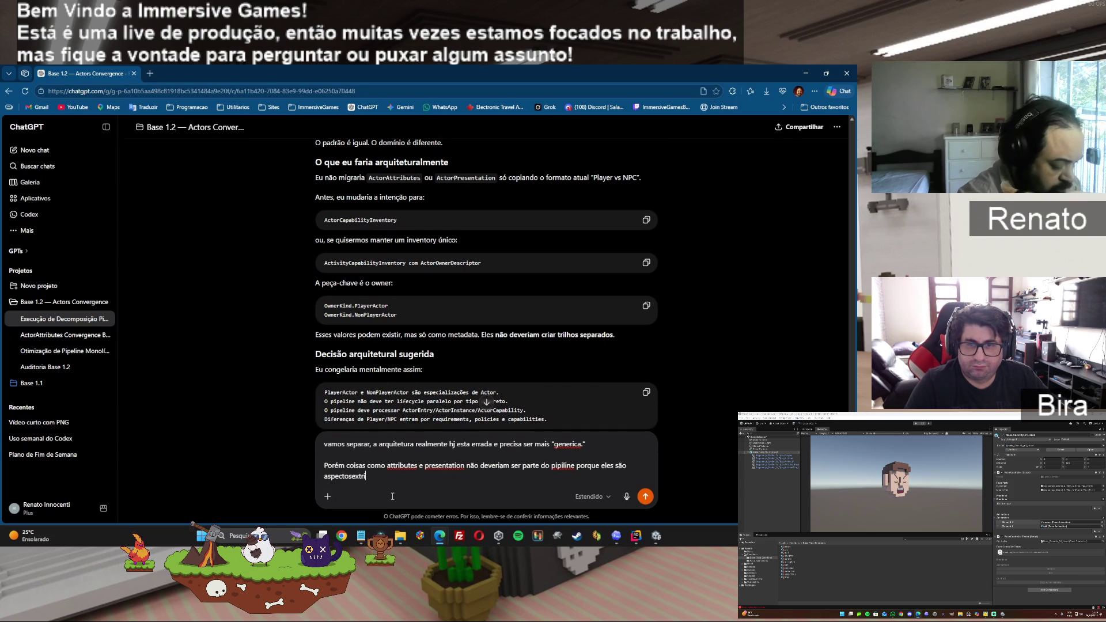
key(BackSpace)
key(BackSpace)
key(BackSpace)
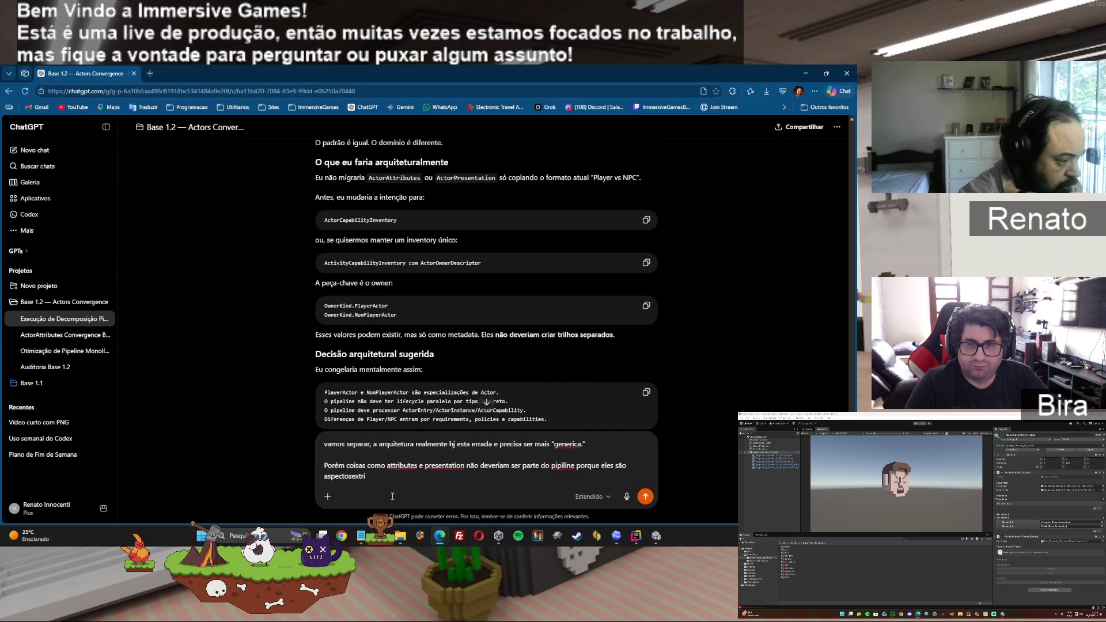
text(extr)
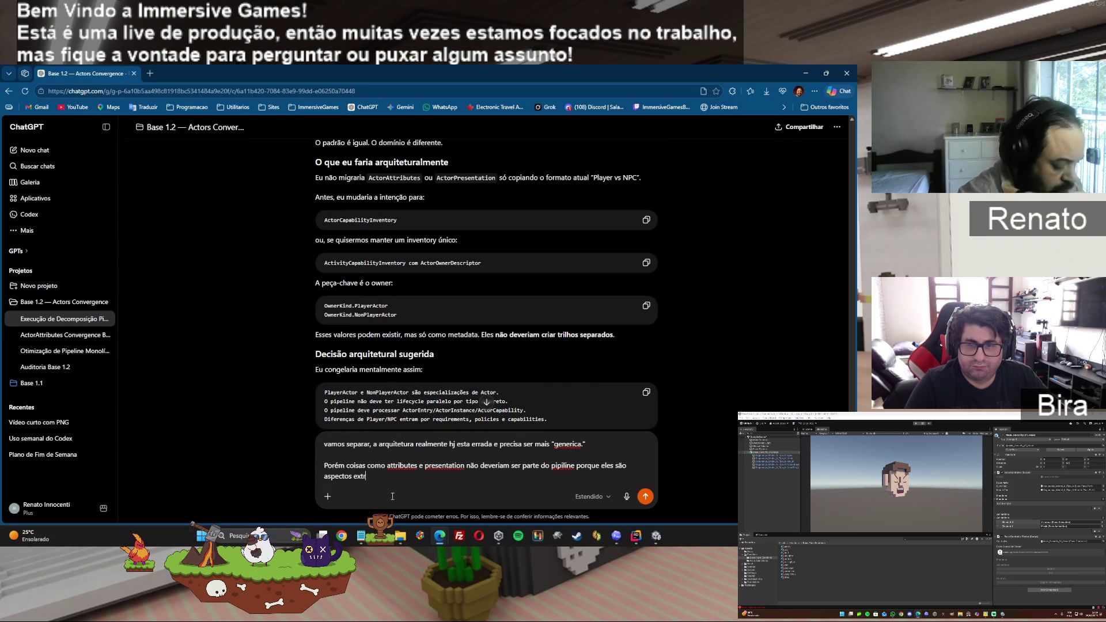
text(itos do objeto.. es)
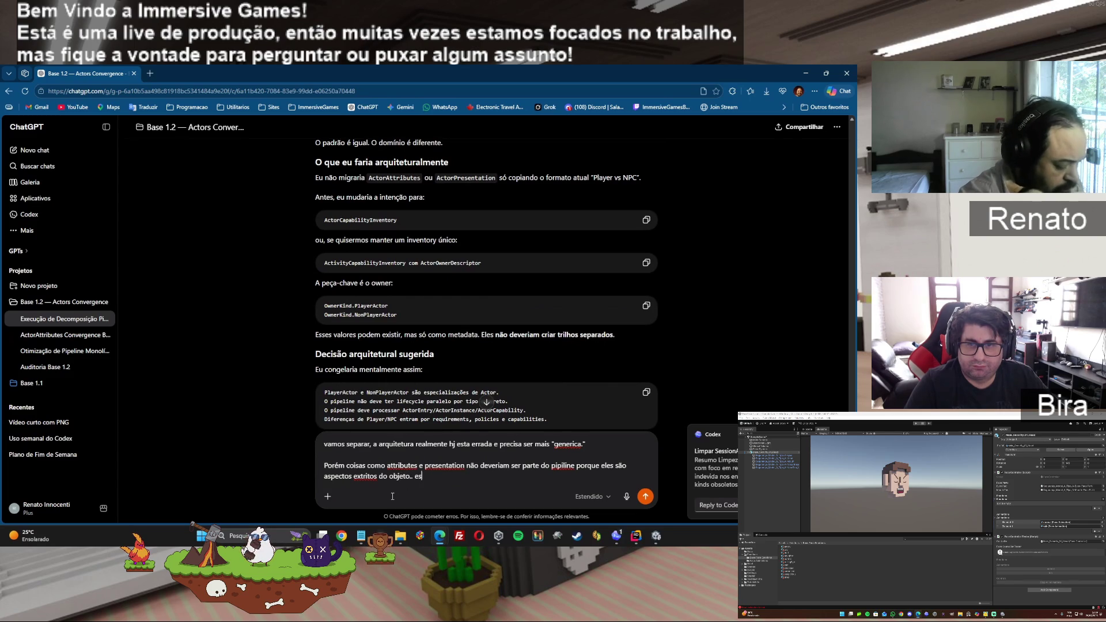
text(sa separação aprece qua)
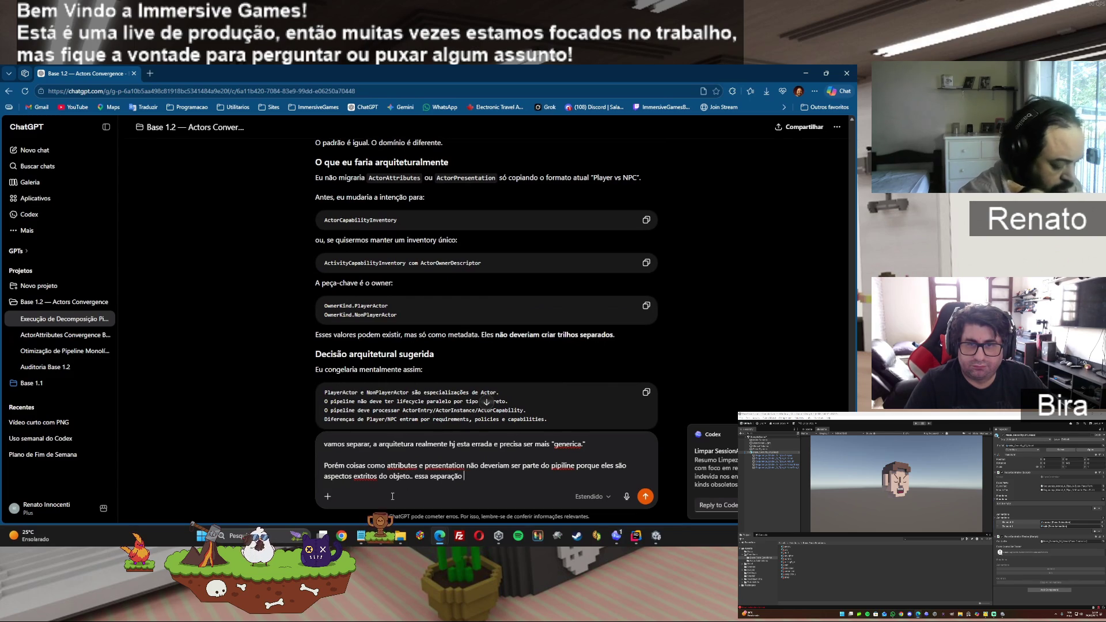
key(BackSpace)
text(e ainda não esta clara, o)
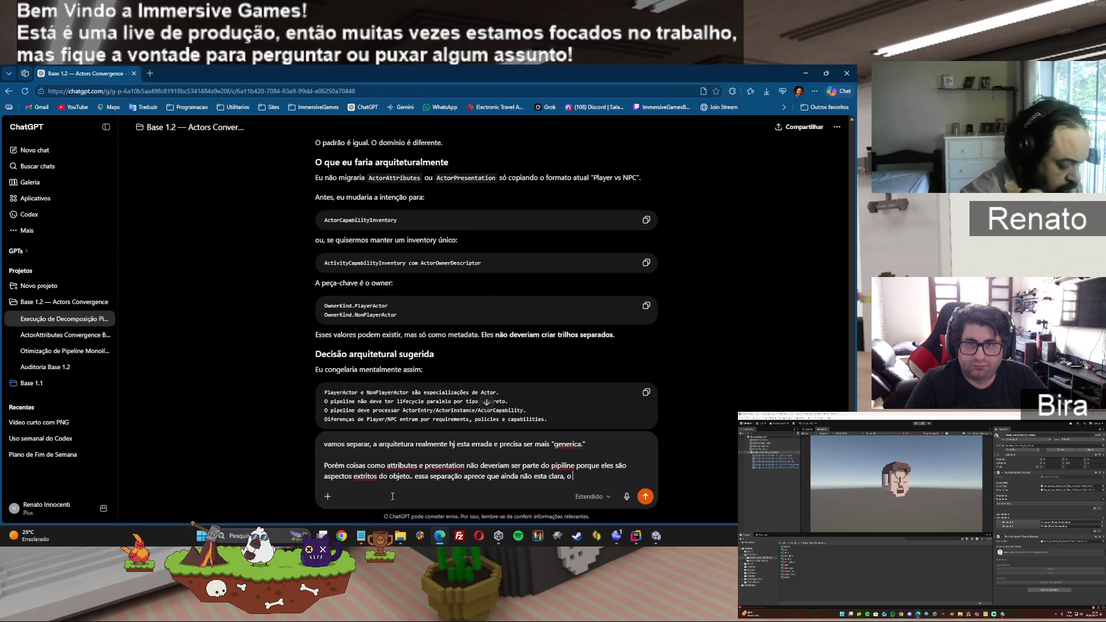
text( que é respon)
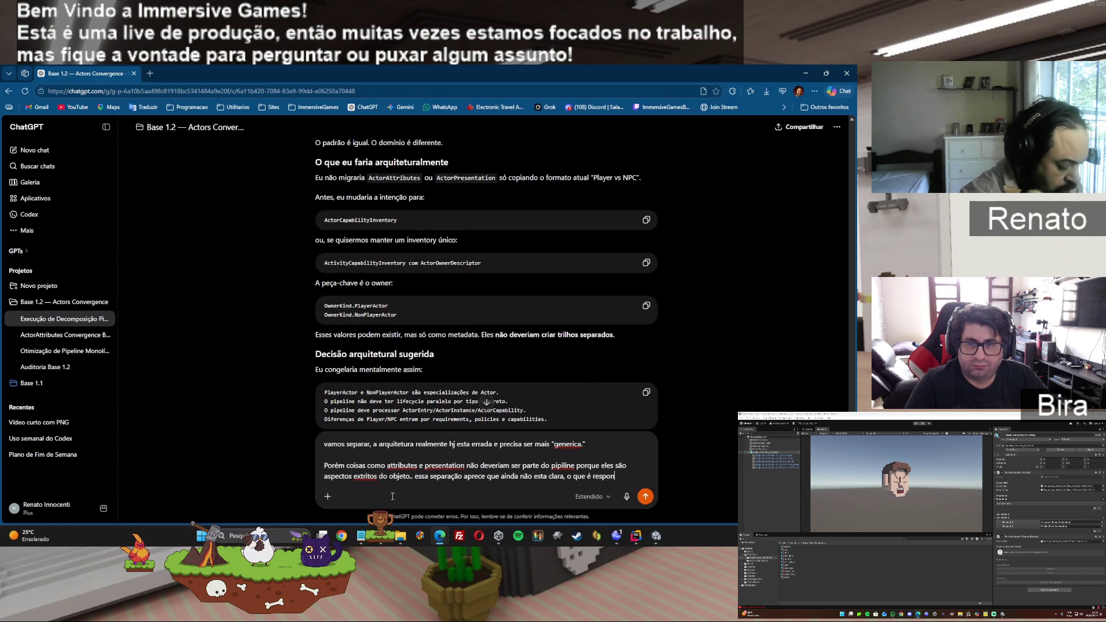
text(sabilidade)
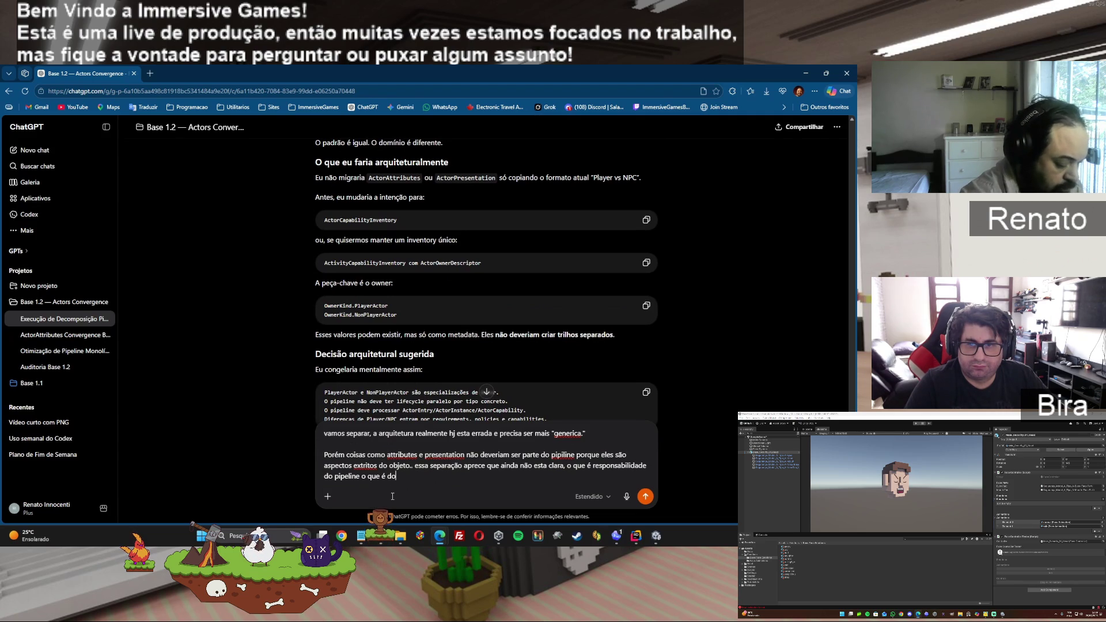
text(eto. no caso aqui dos Actors.)
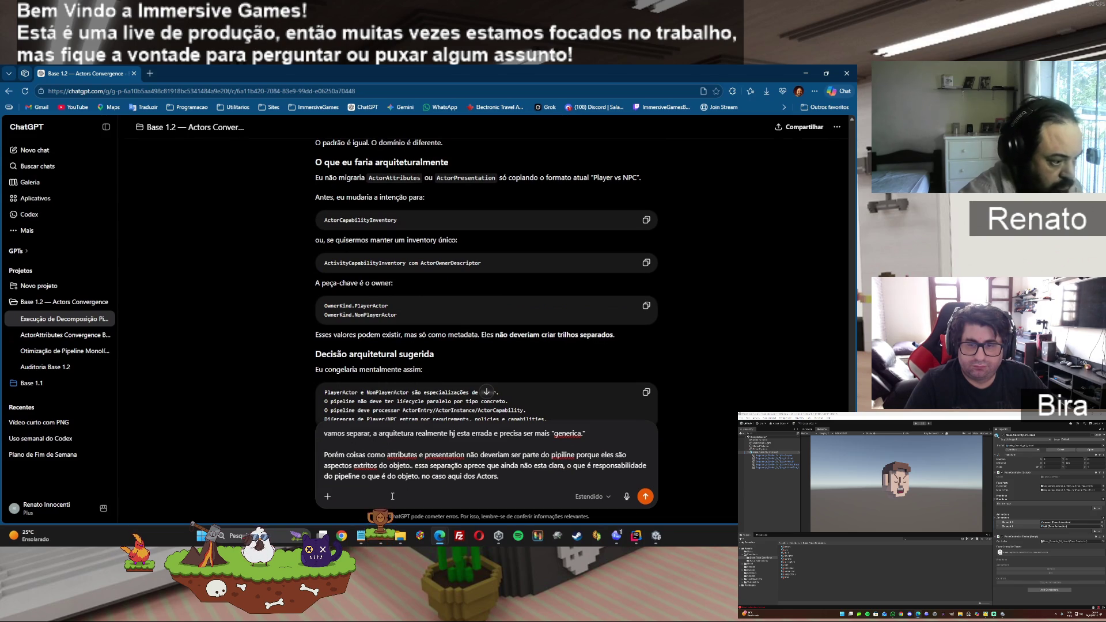
click(621, 536)
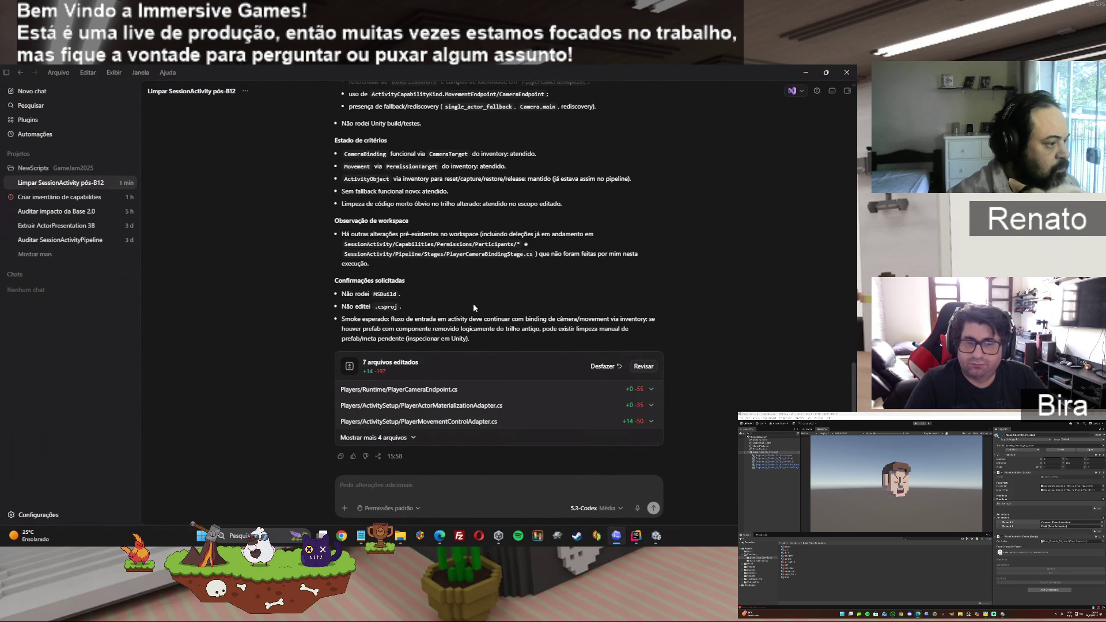
- Scroll through the 'Limpar SessionActivity pós-B12' report's Resumo and seven edited-file list
scroll(474, 307, up, 1)
scroll(474, 307, up, 1)
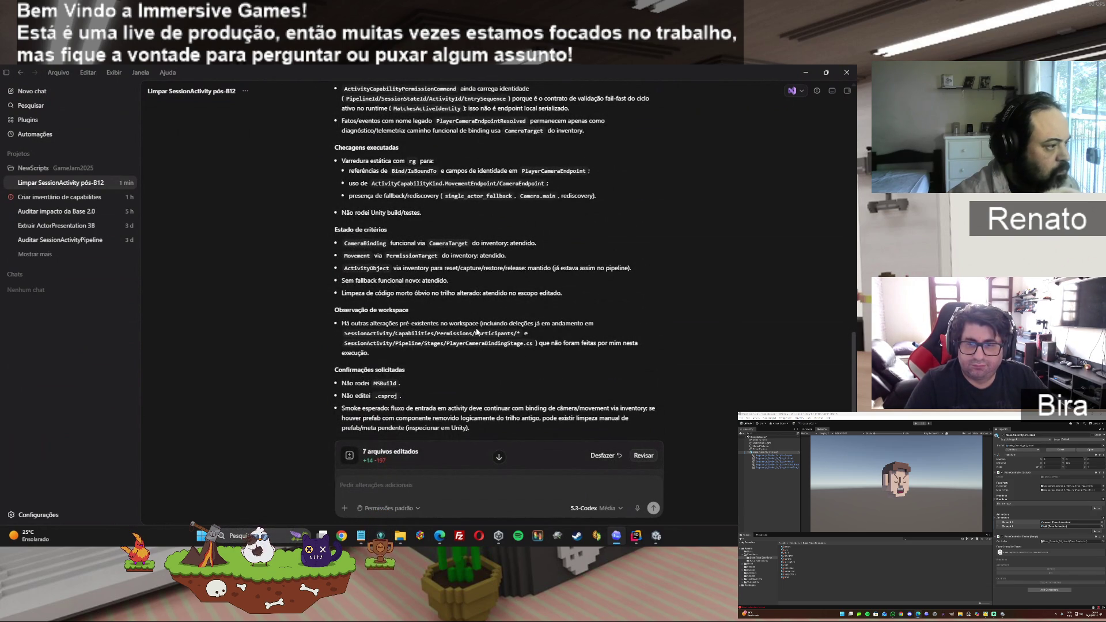
scroll(370, 394, up, 4)
scroll(370, 394, up, 8)
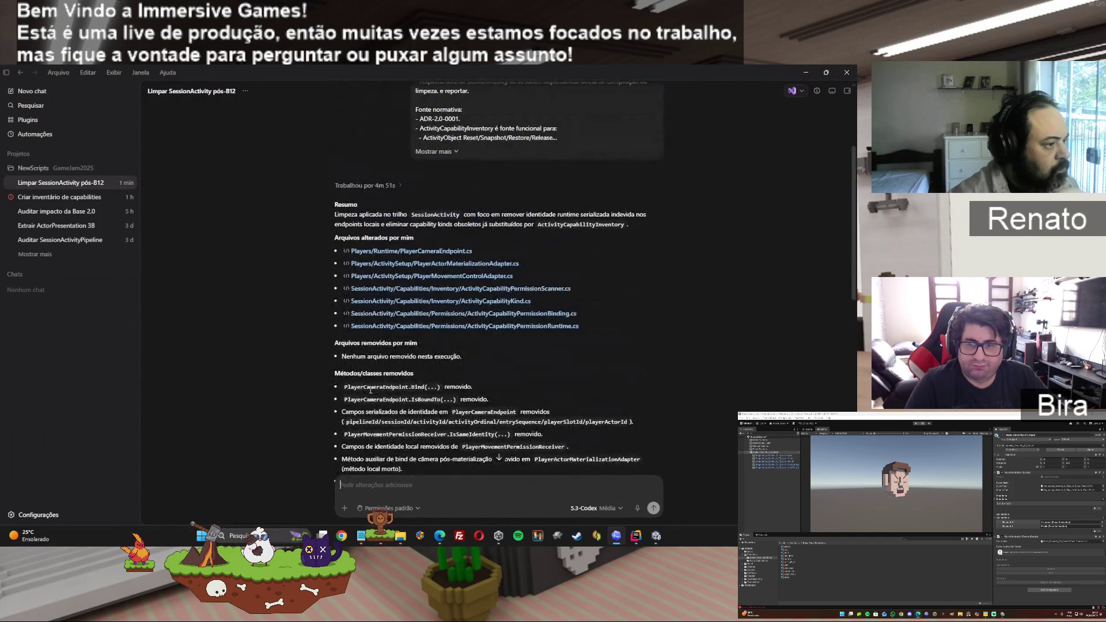
scroll(371, 391, down, 8)
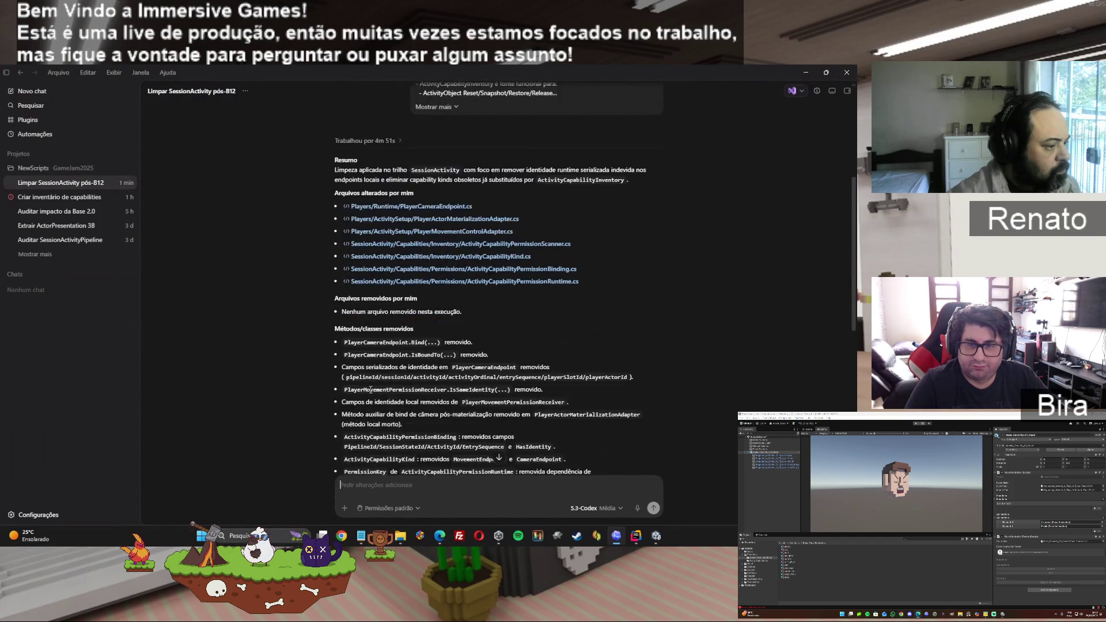
scroll(370, 390, down, 6)
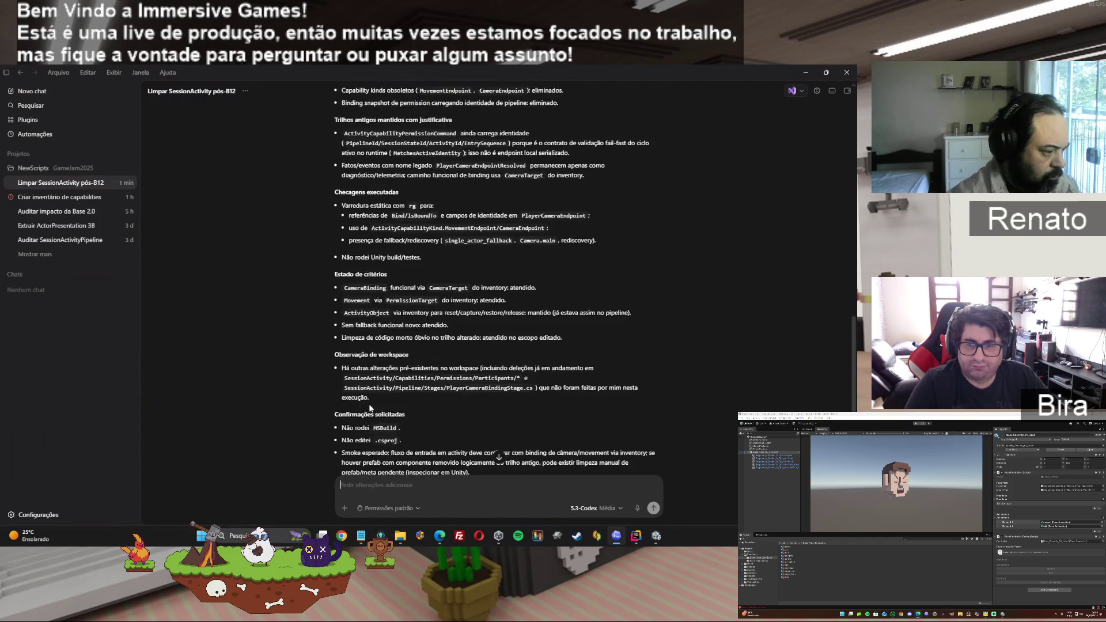
- Append 'vou mandar também o resultado da limpeza' and paste the Codex cleanup summary below it
mouse_move(437, 539)
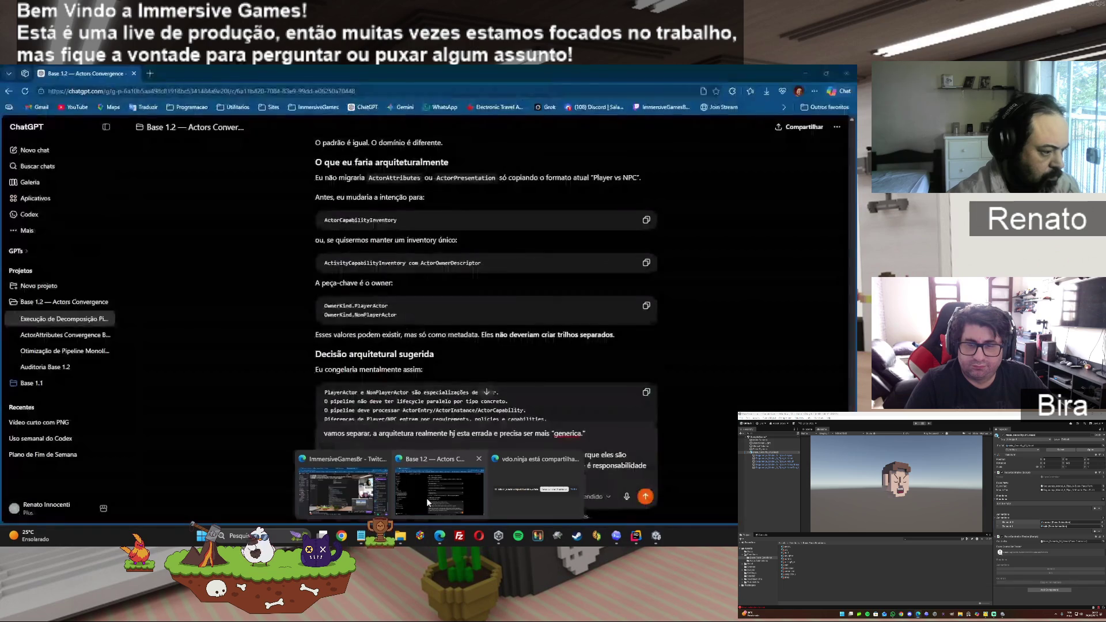
click(427, 498)
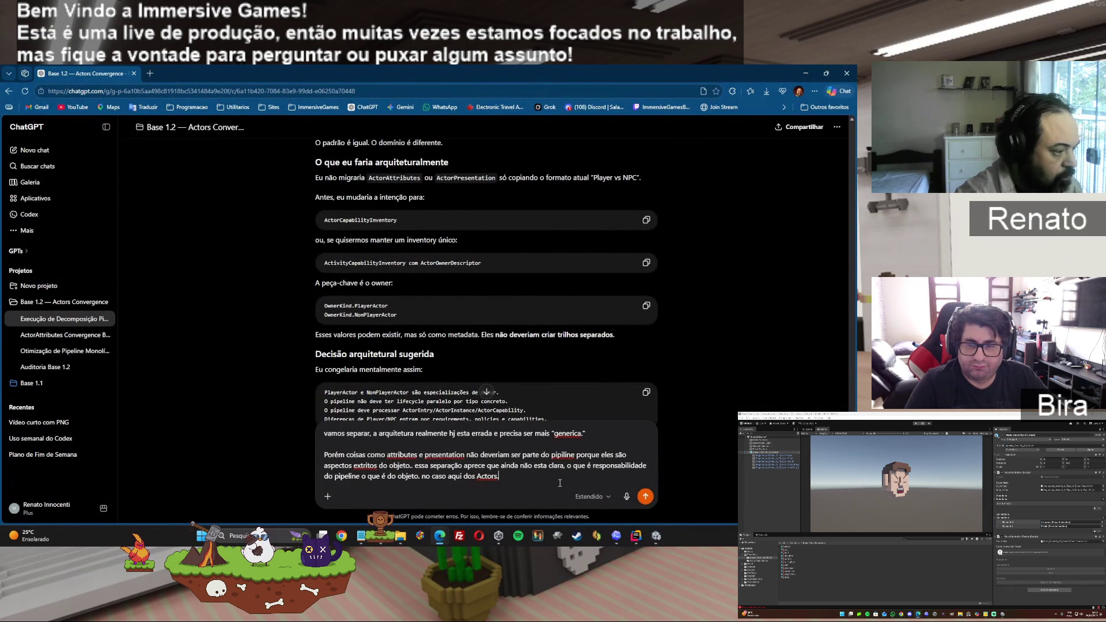
key(shift+Return)
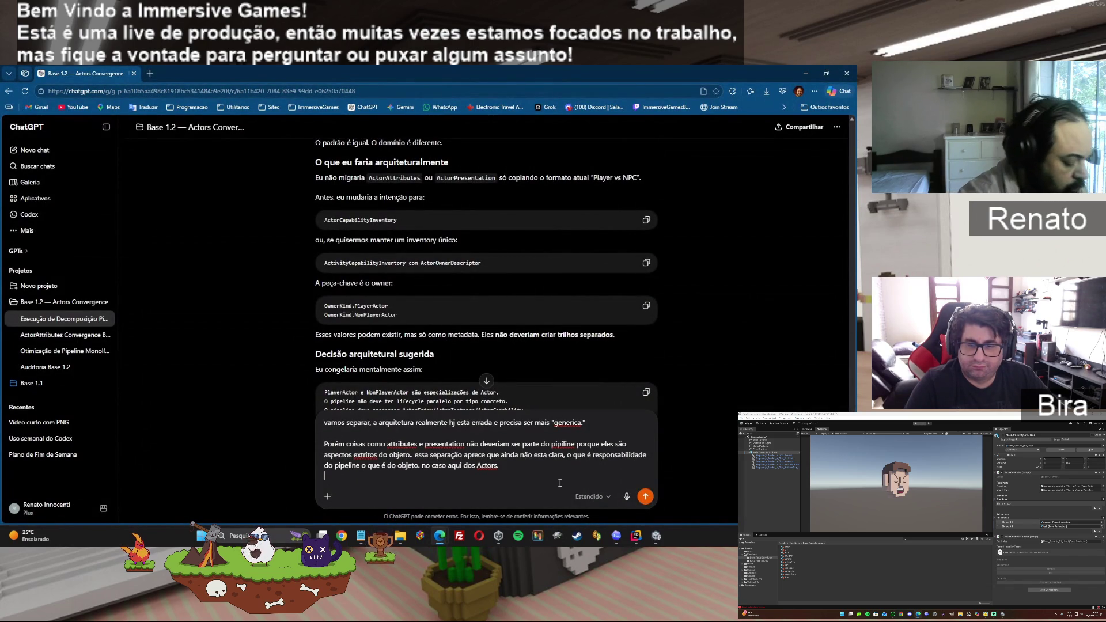
key(shift+Return)
key(shift+Return)
text(vou mandar também)
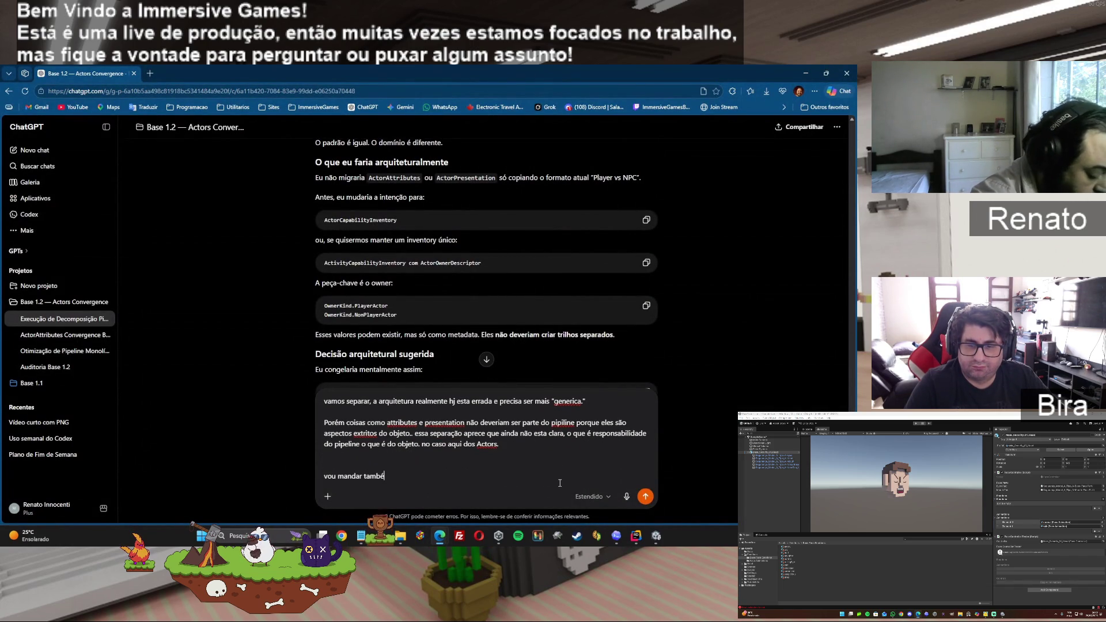
text( o re)
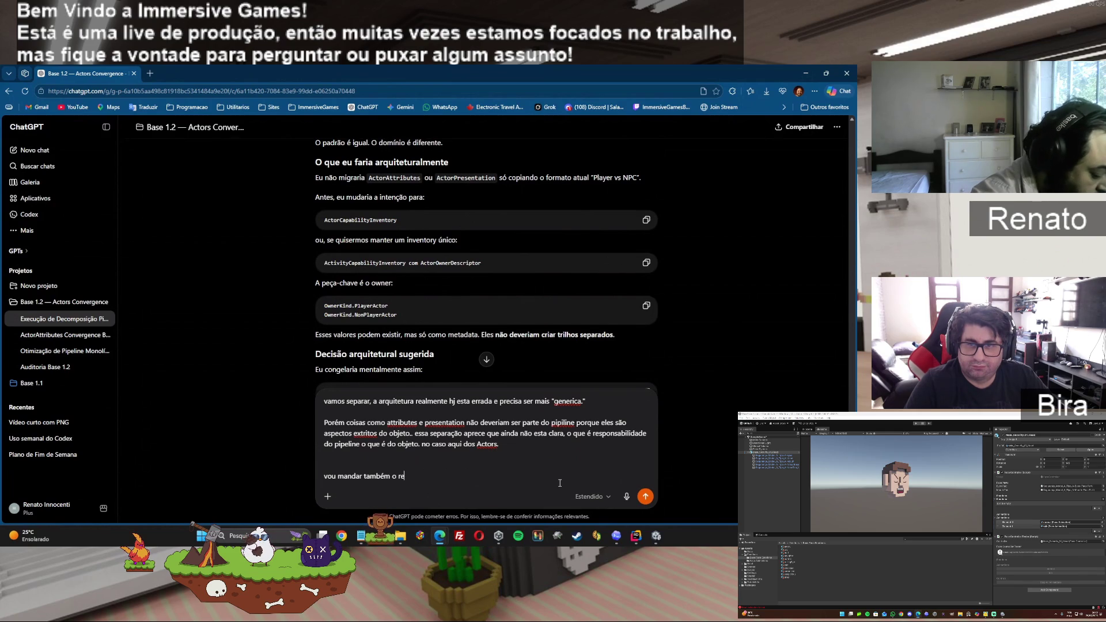
text(sultado da limpeza)
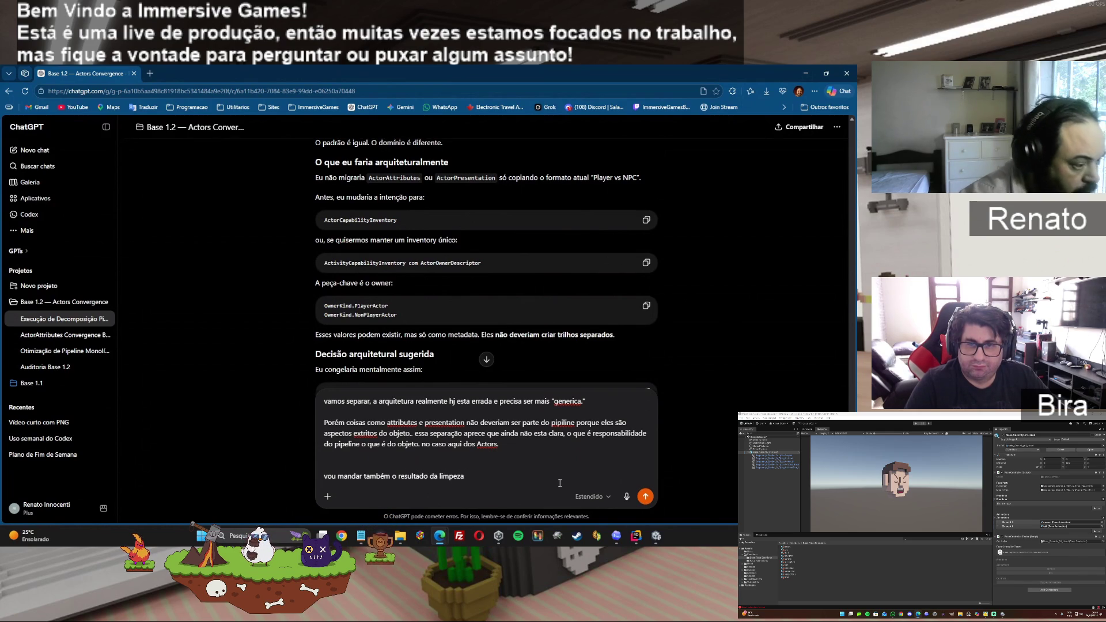
key(ctrl+v)
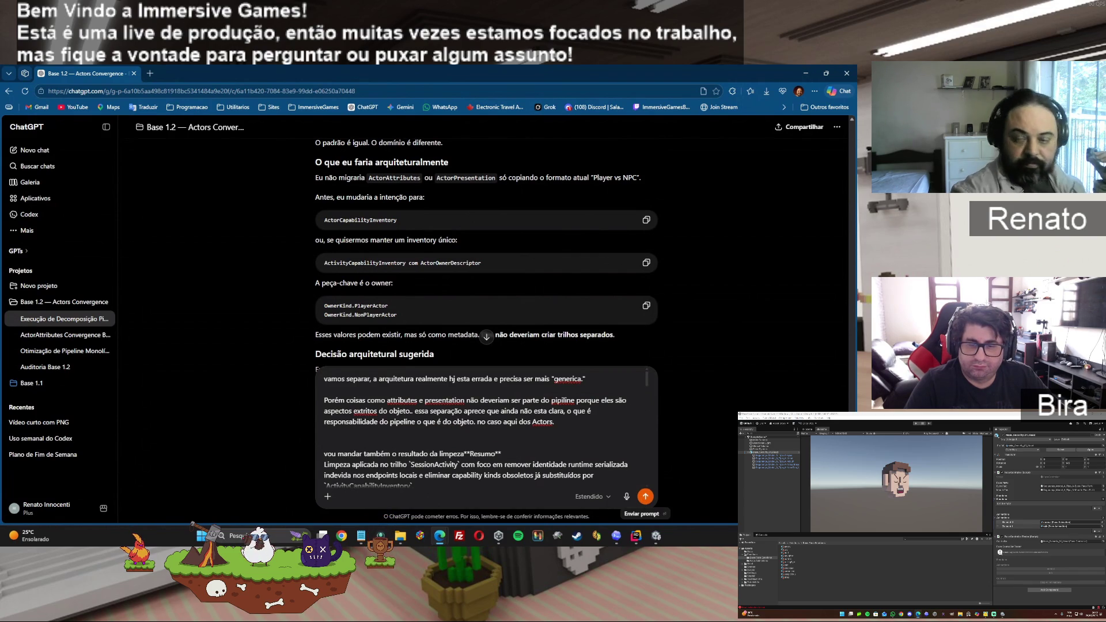
click(622, 538)
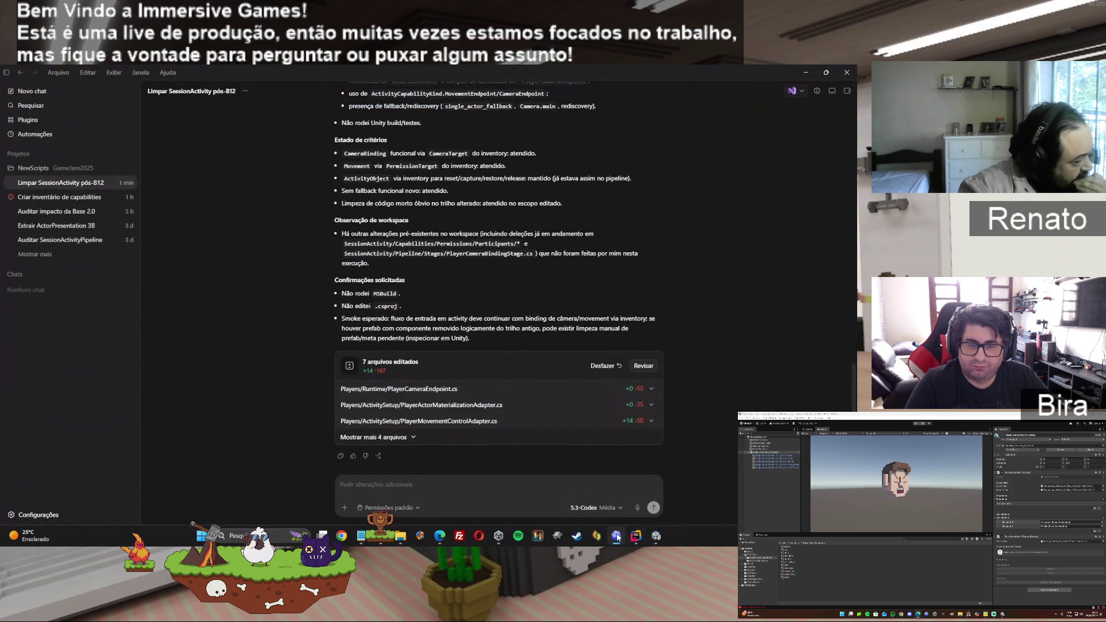
- Minimize Codex so the Unity editor with the PlayerActor_v0 prefab shows
click(616, 536)
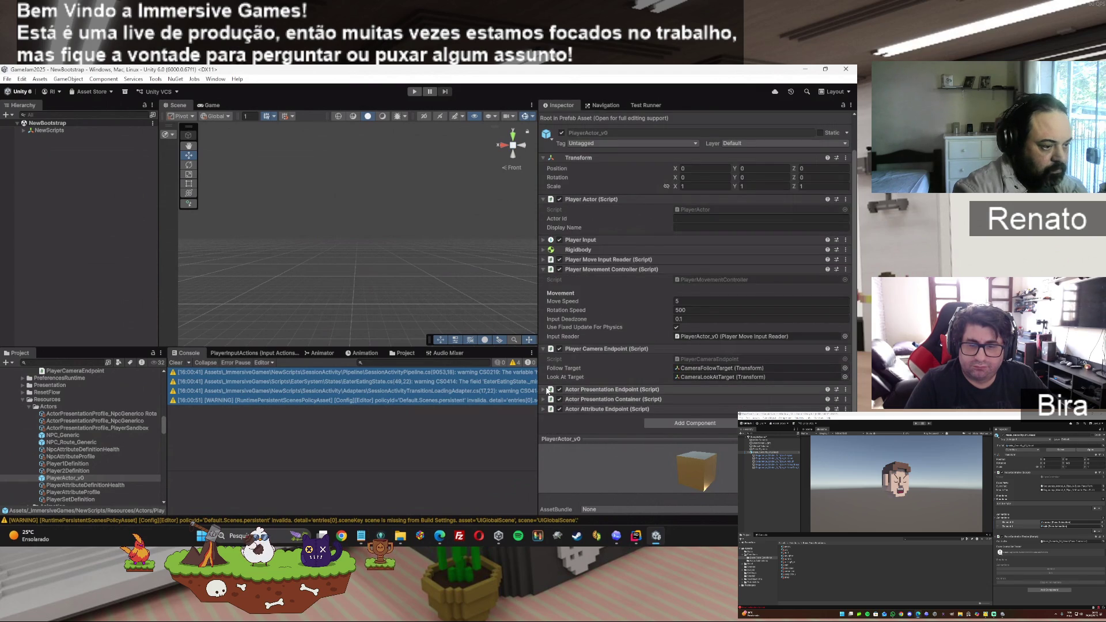
- Expand PlayerActor_v0's Actor Presentation Endpoint and Actor Presentation Container components in the Inspector
click(546, 390)
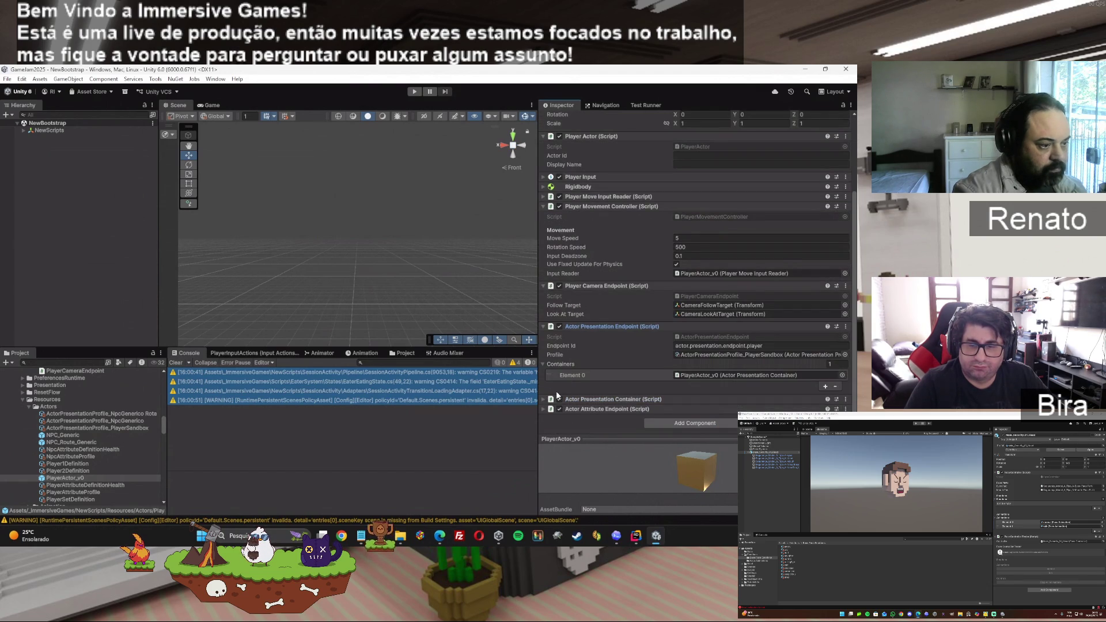
click(552, 400)
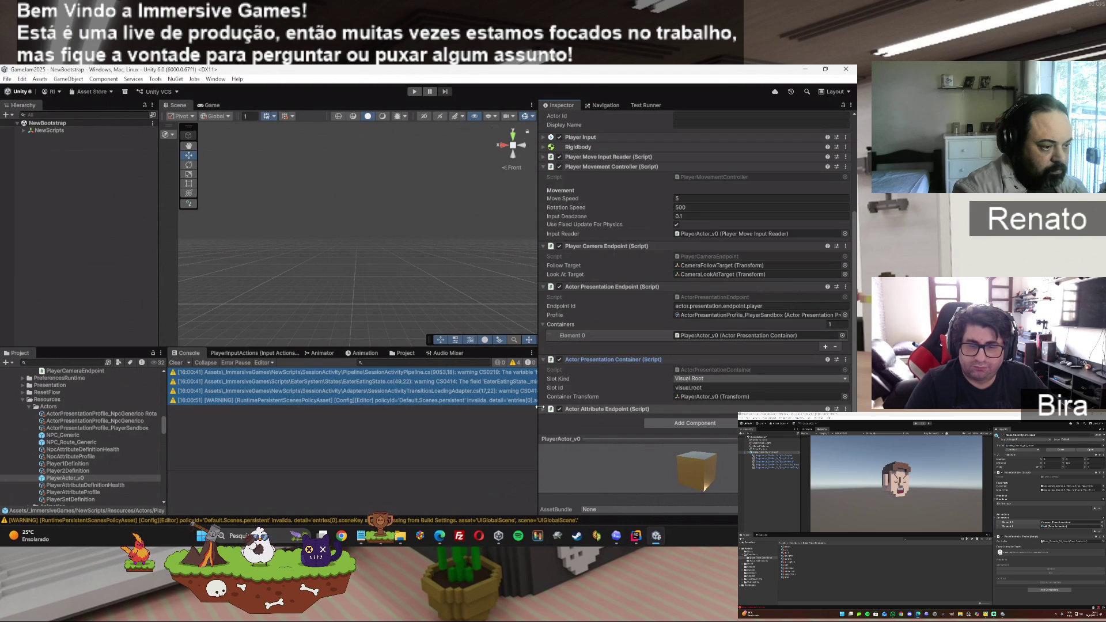
scroll(611, 407, up, 1)
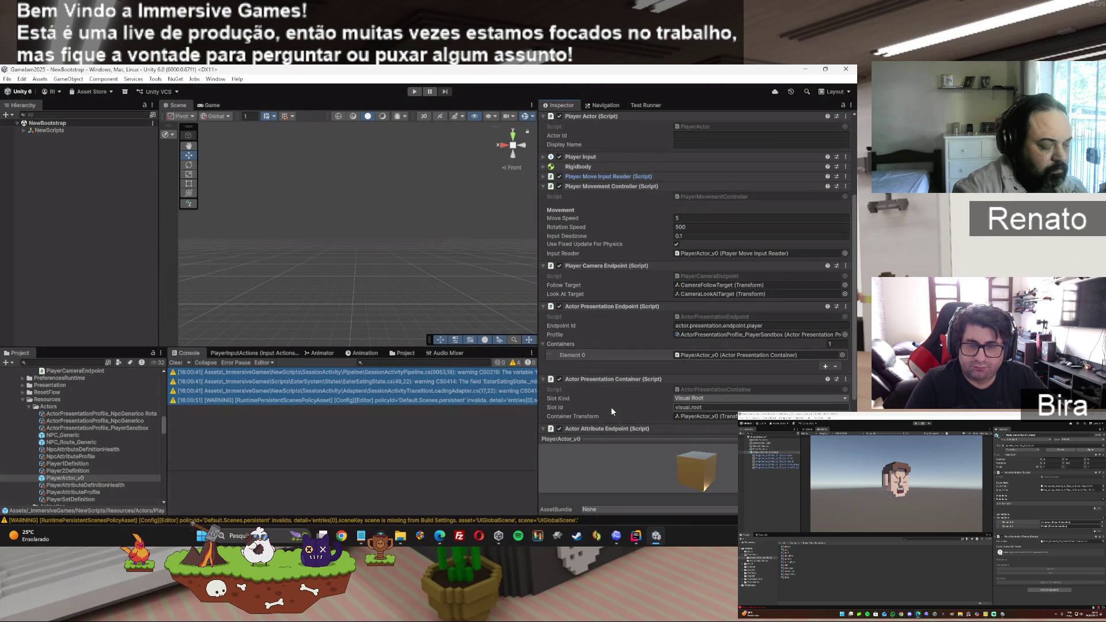
click(637, 537)
- Check ChatGPT and Codex, then enter Play mode in Unity to load the 'All You Can Devour' menu
mouse_move(439, 536)
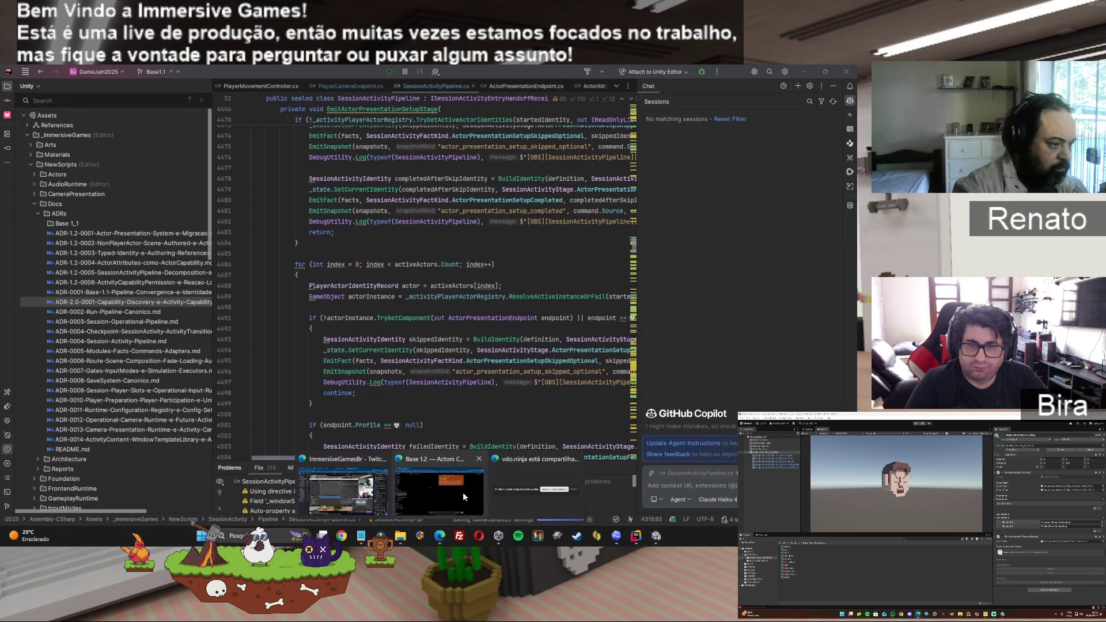
click(464, 497)
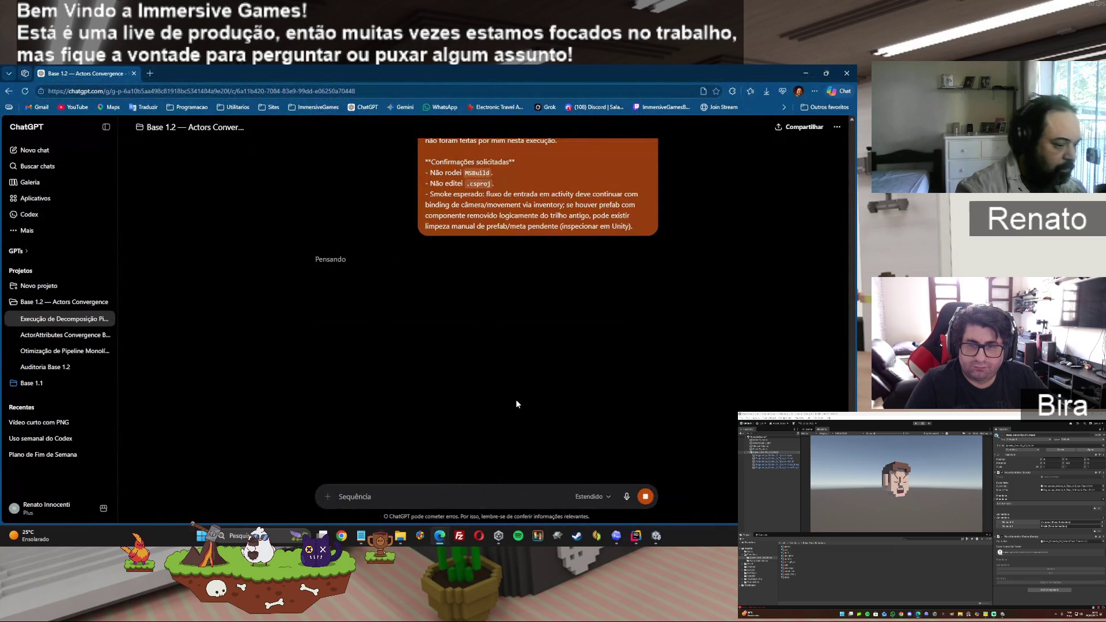
click(619, 539)
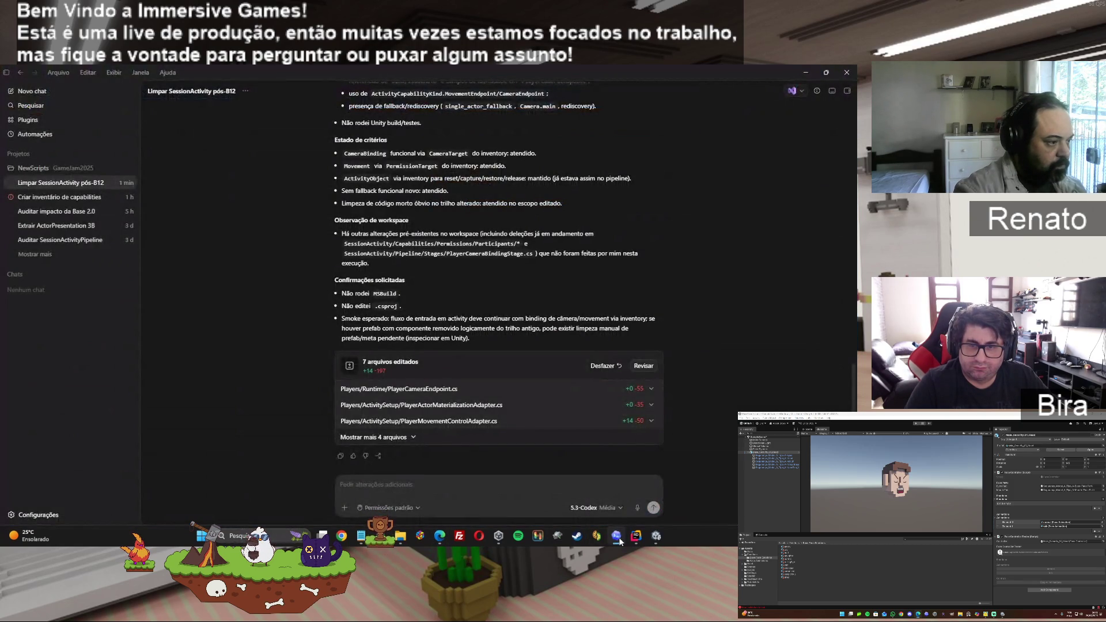
click(651, 540)
click(418, 92)
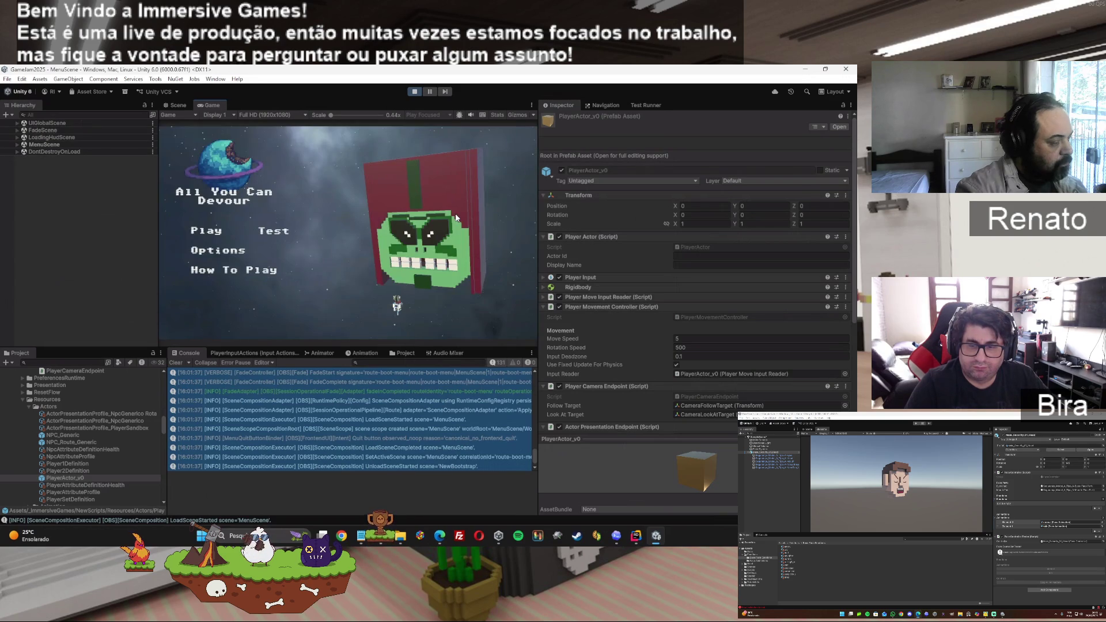
- Run the Session Activity sandbox through activation and completion, then return to the title menu
click(283, 230)
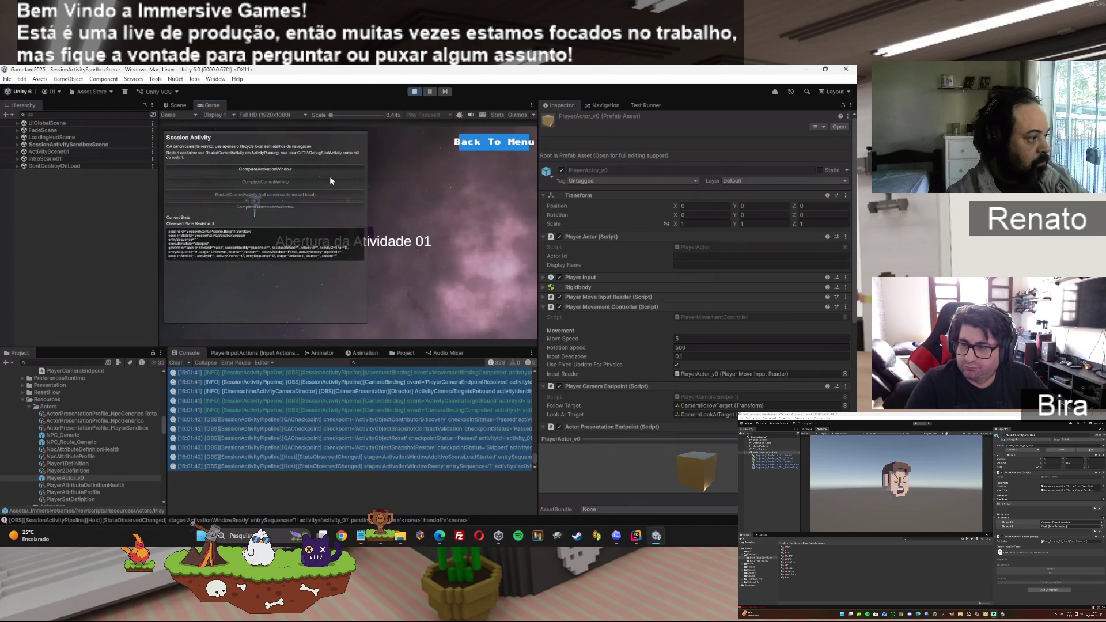
click(278, 169)
click(274, 181)
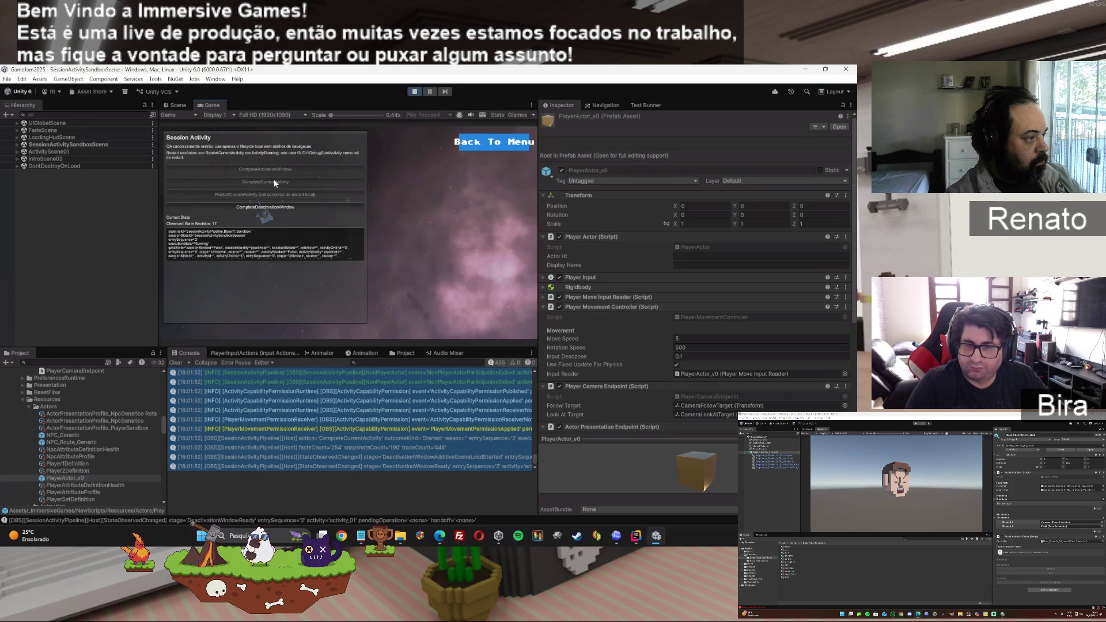
click(274, 183)
- Glance at the ChatGPT conversation, then return to the Unity editor
mouse_move(440, 536)
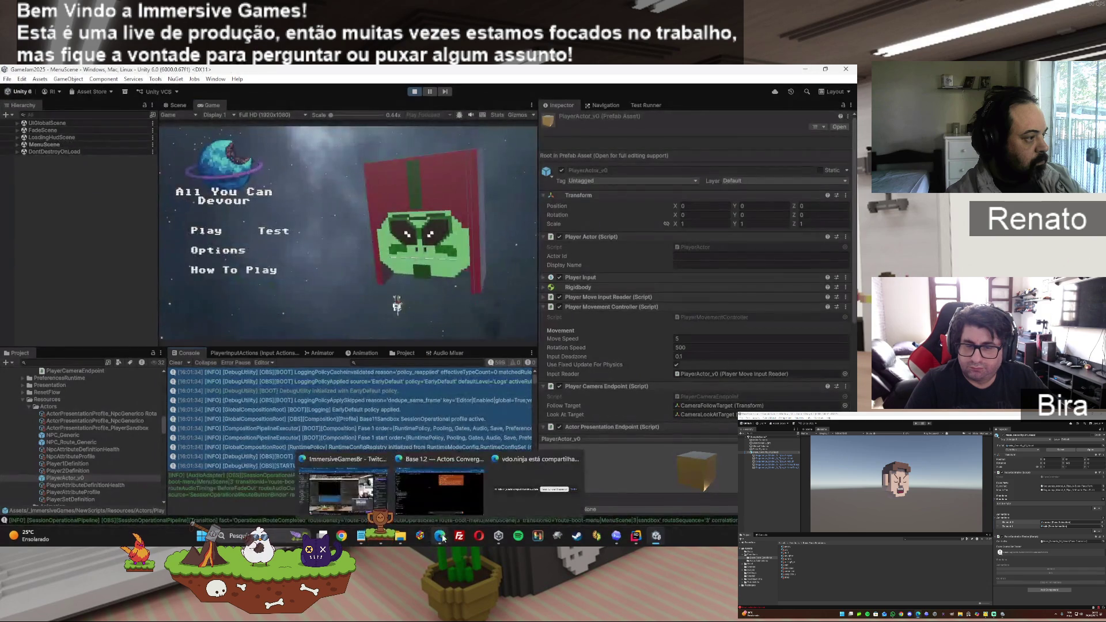
click(435, 489)
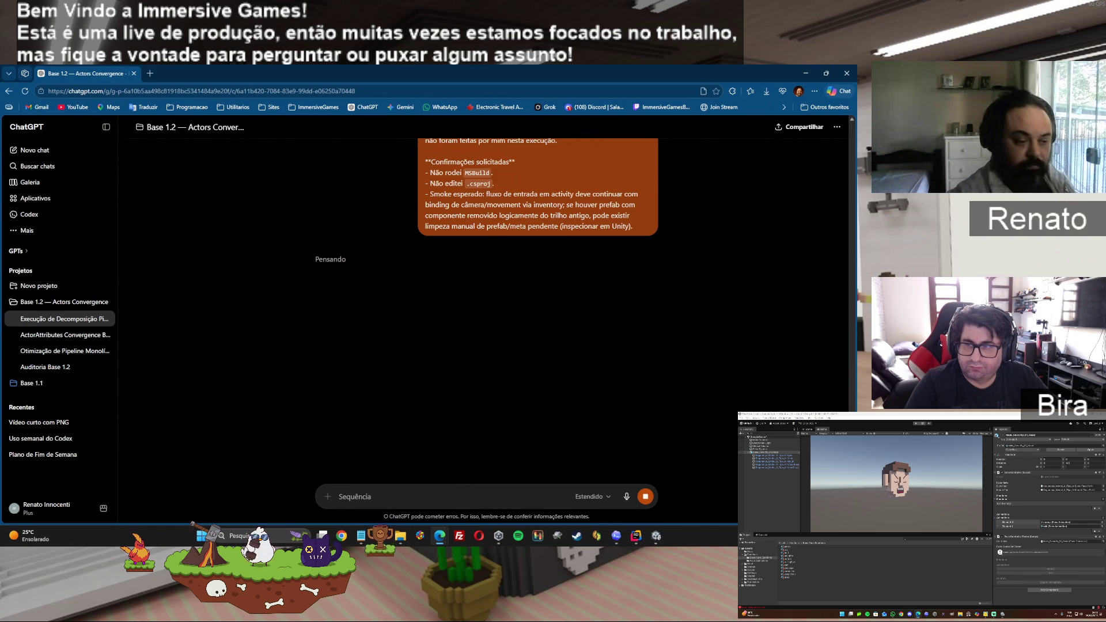
click(656, 536)
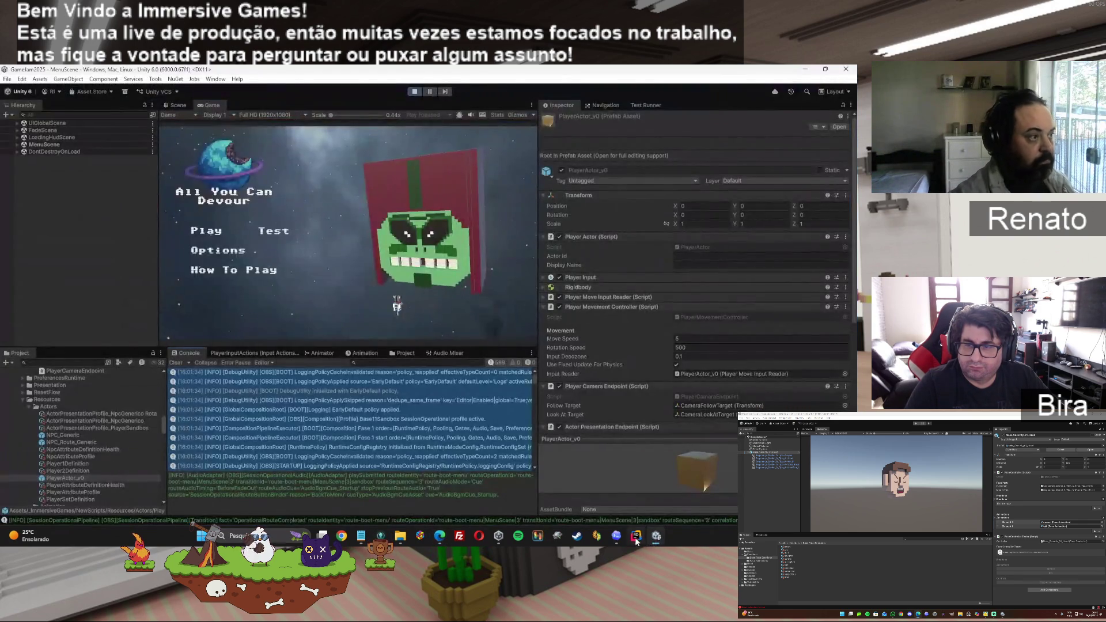
- Stop the running game, minimize Unity and bring up Rider briefly
click(414, 92)
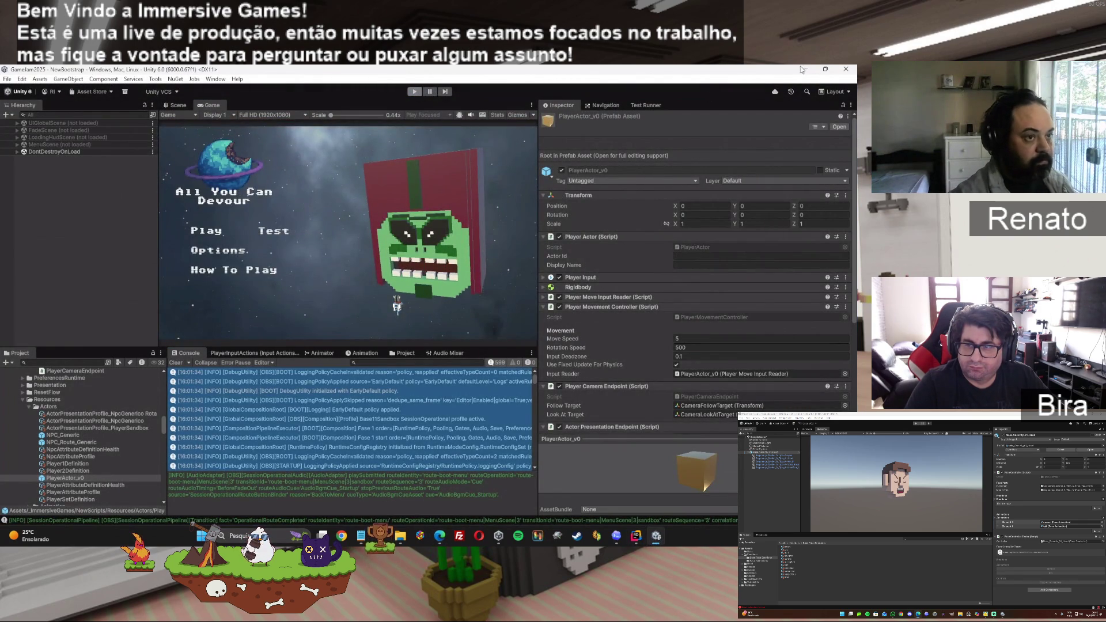
click(805, 72)
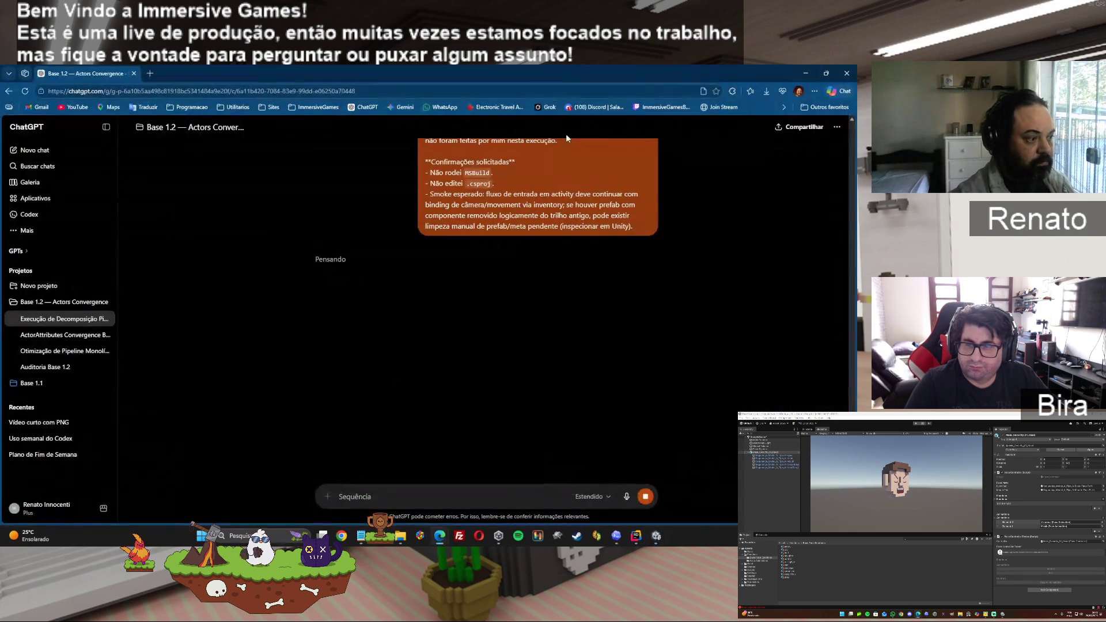
click(656, 536)
click(636, 536)
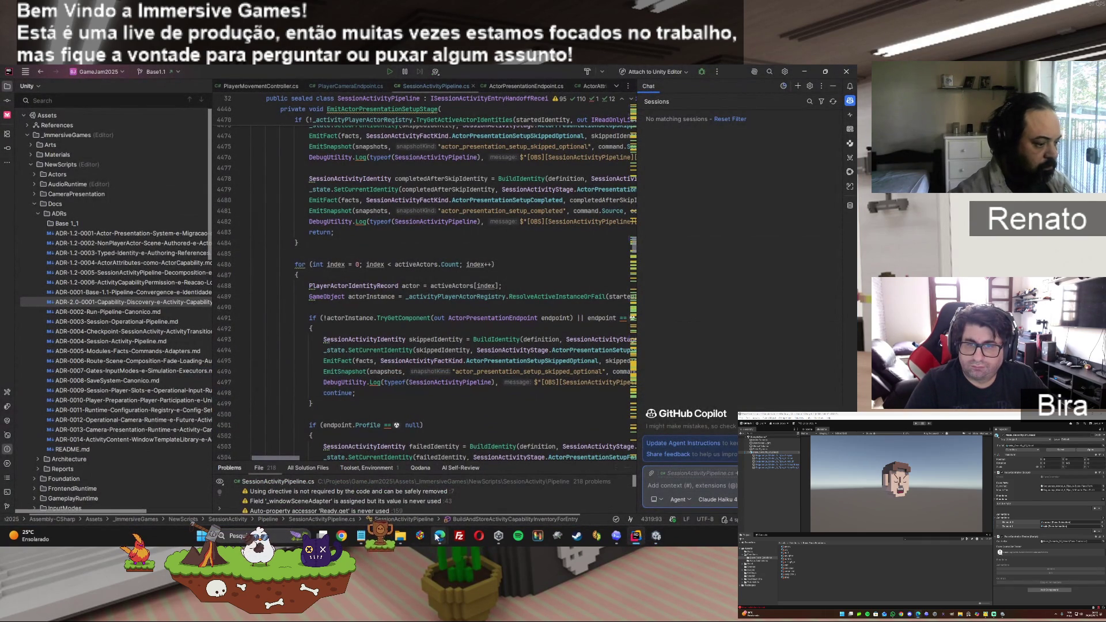
- Bring the ChatGPT chat back and maximize its window to see the cleanup reply
mouse_move(439, 535)
click(445, 497)
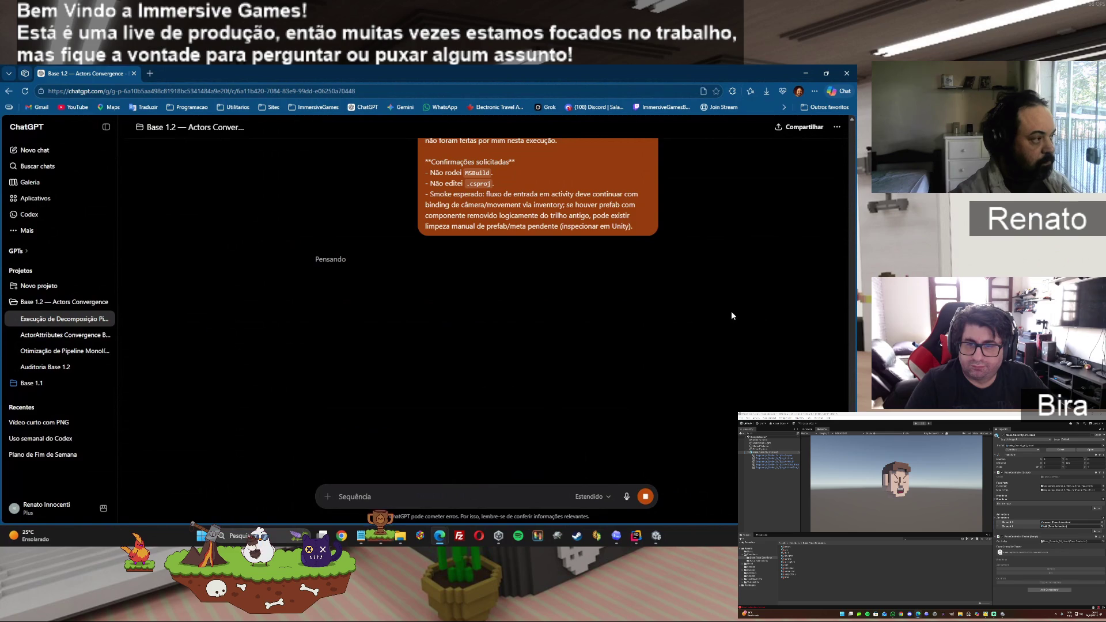
double_click(303, 67)
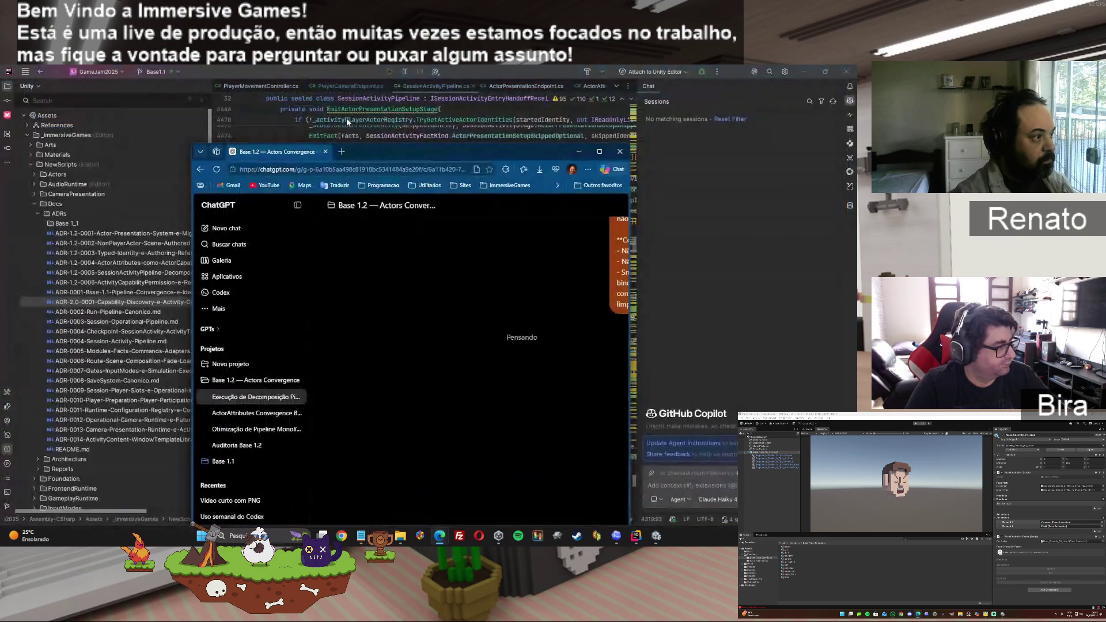
double_click(371, 153)
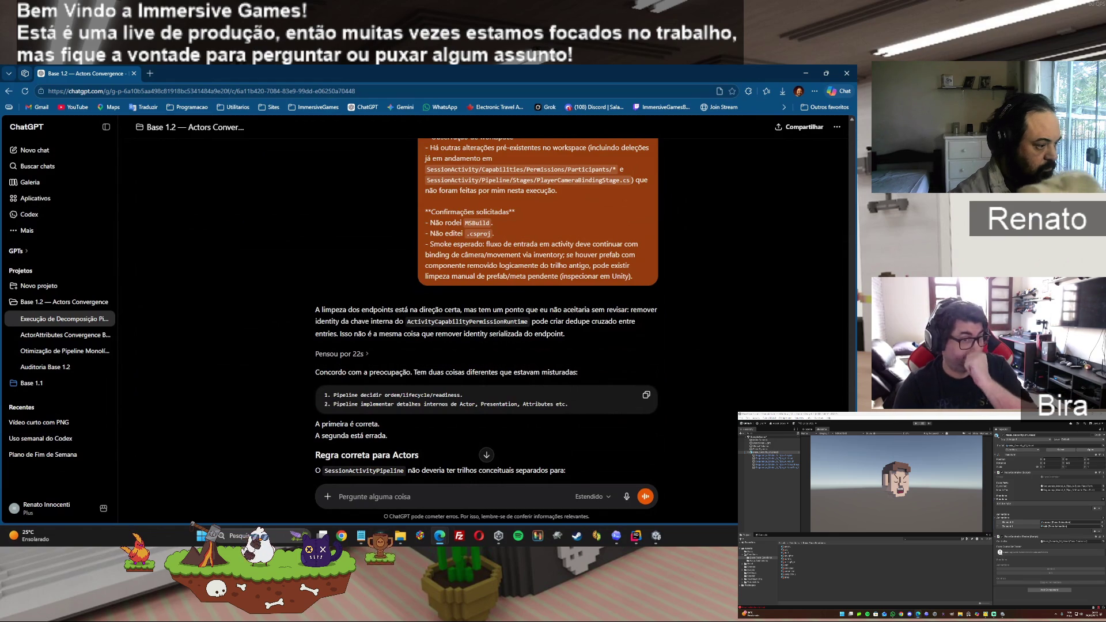
- Scroll through the cleanup assessment down to the 'Smoke que eu cobraria agora' checklist and closing remark
scroll(487, 323, down, 2)
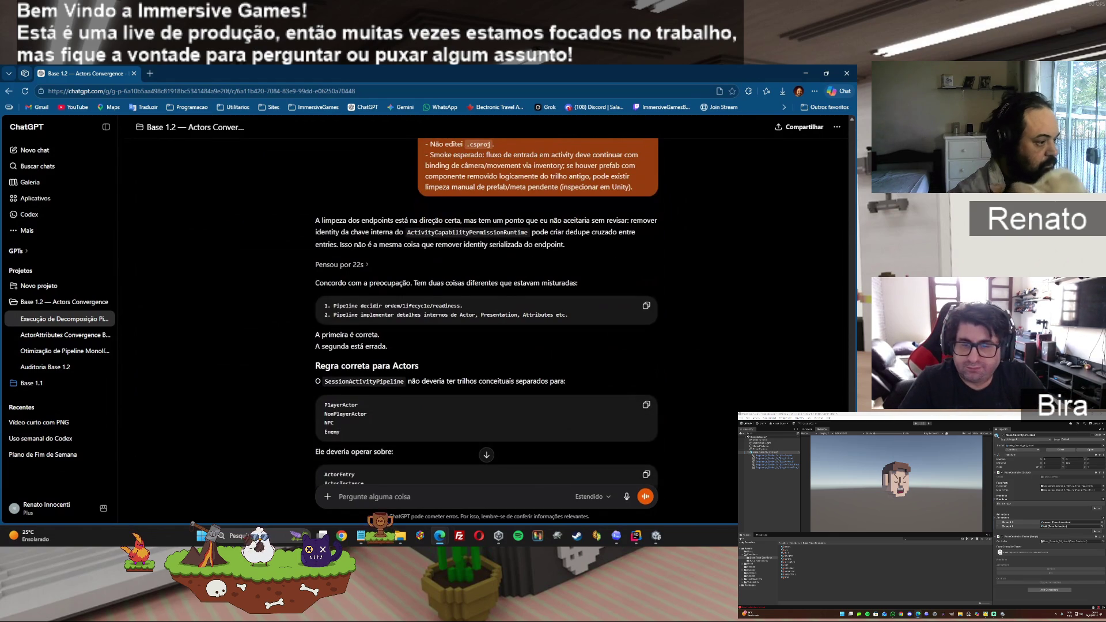
scroll(486, 323, down, 1)
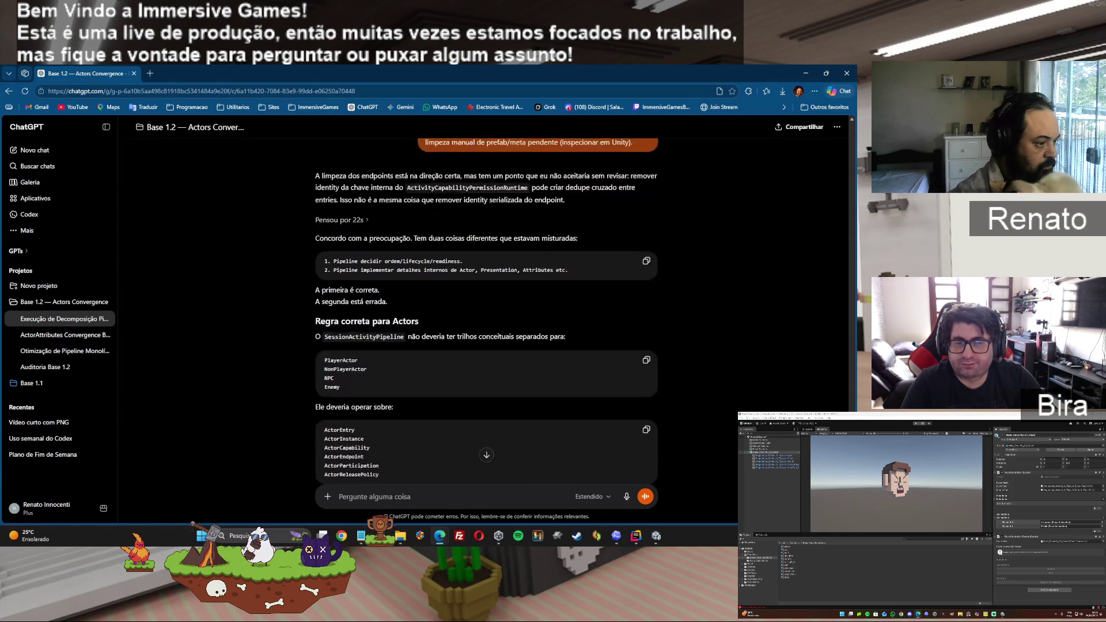
scroll(486, 332, down, 1)
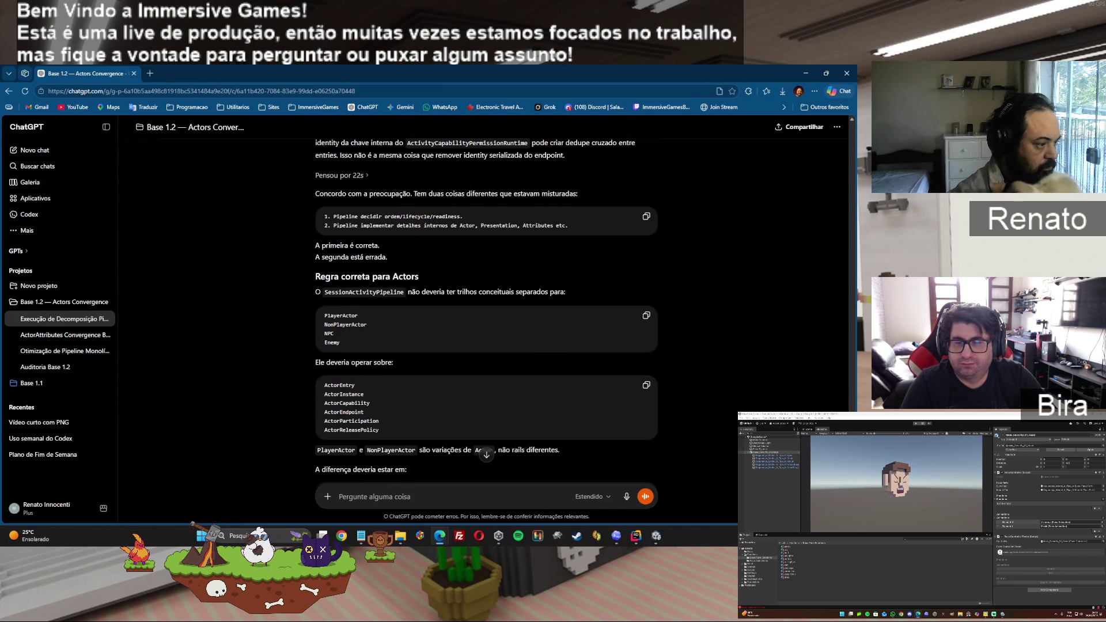
scroll(486, 323, down, 3)
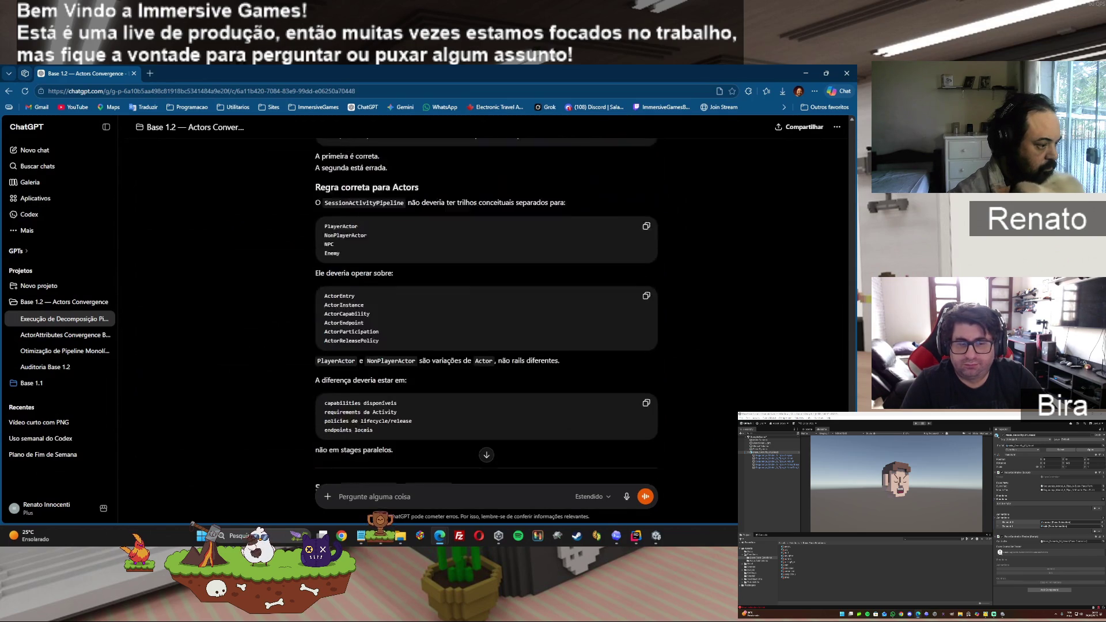
scroll(487, 332, down, 3)
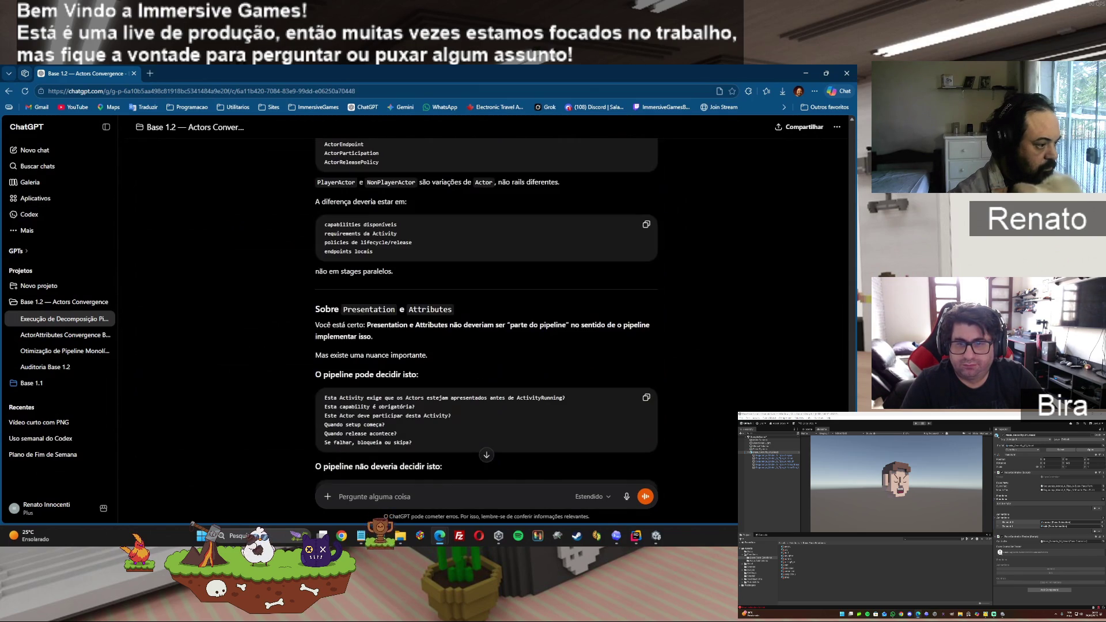
scroll(487, 323, down, 3)
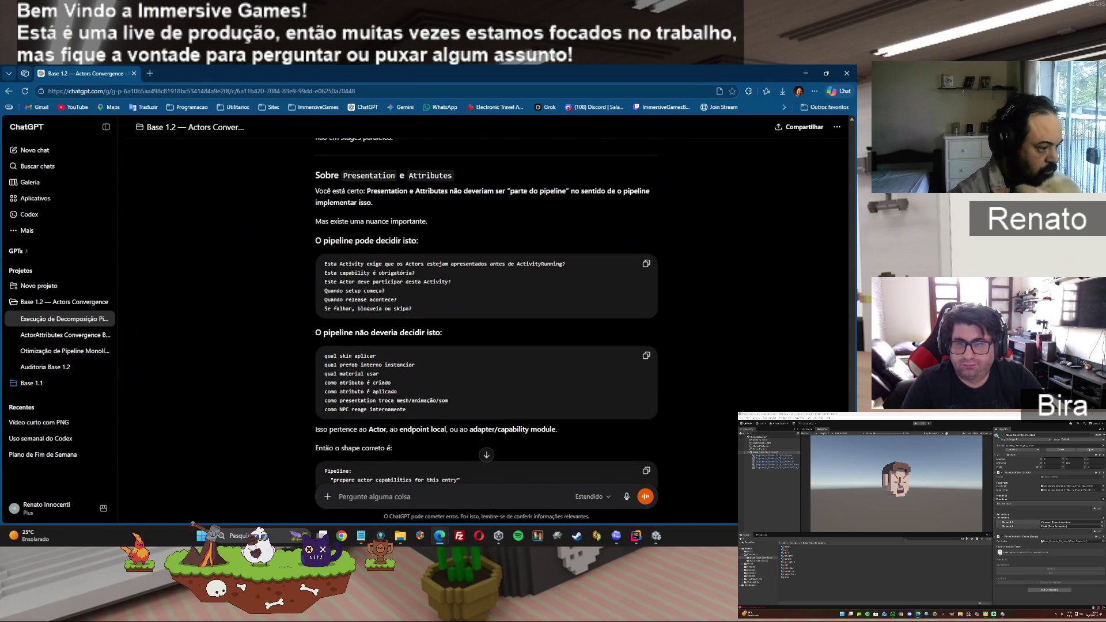
scroll(486, 332, down, 3)
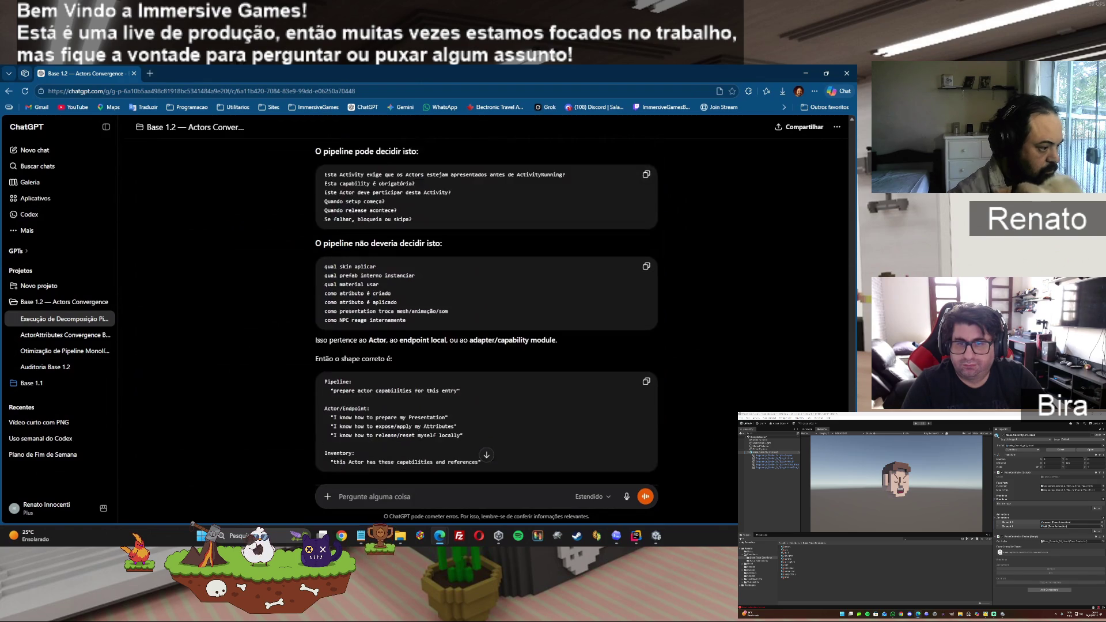
scroll(487, 332, down, 1)
scroll(486, 317, down, 2)
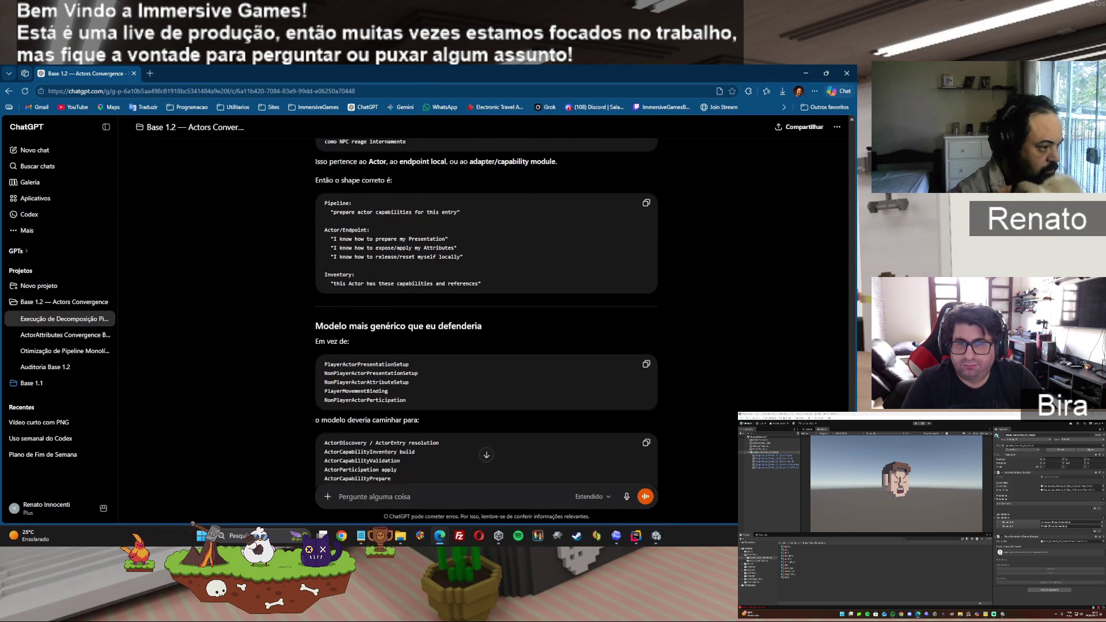
scroll(487, 317, down, 8)
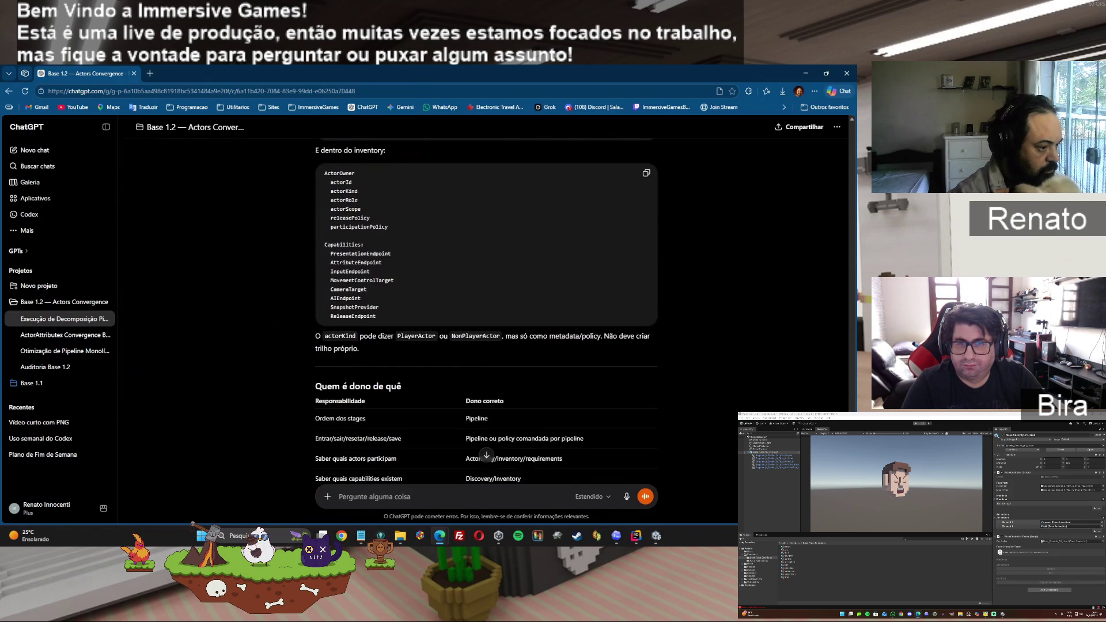
scroll(486, 317, down, 11)
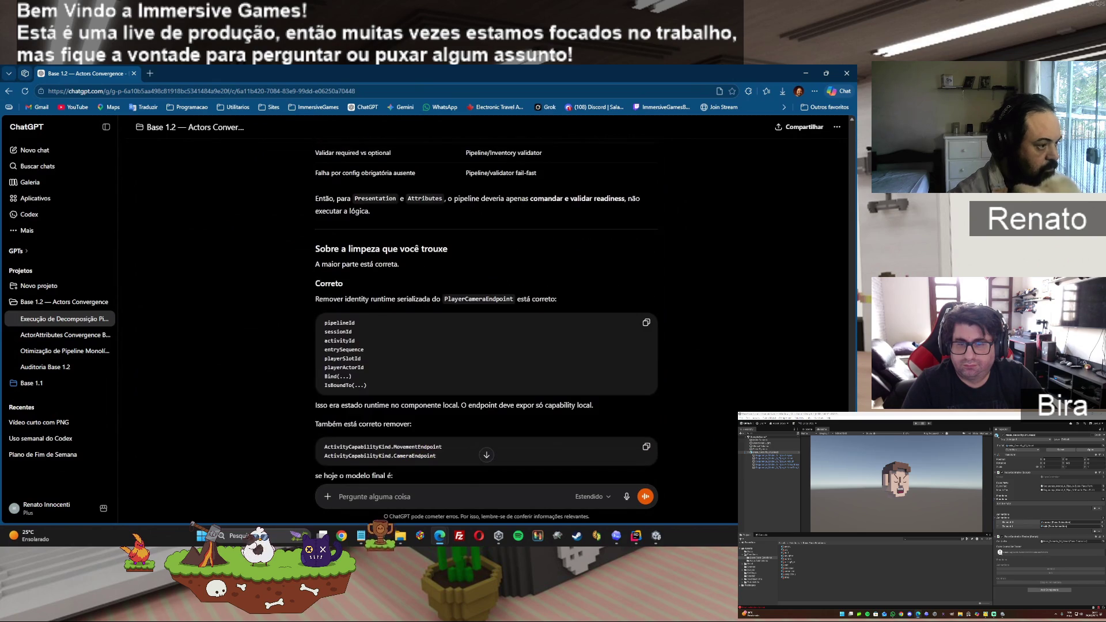
scroll(486, 317, down, 3)
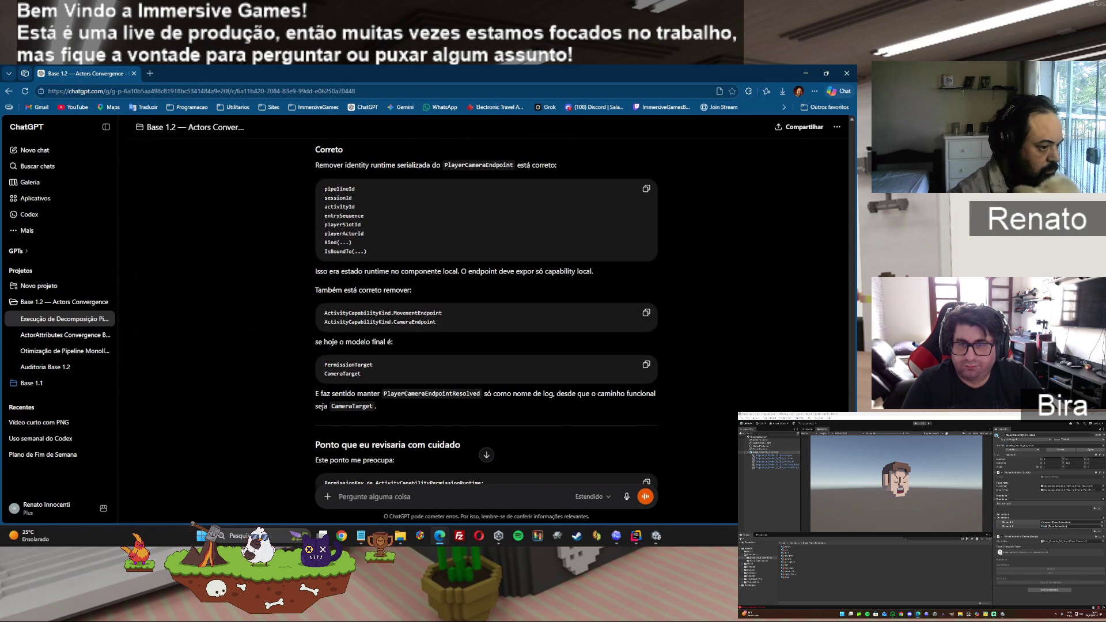
scroll(487, 332, down, 2)
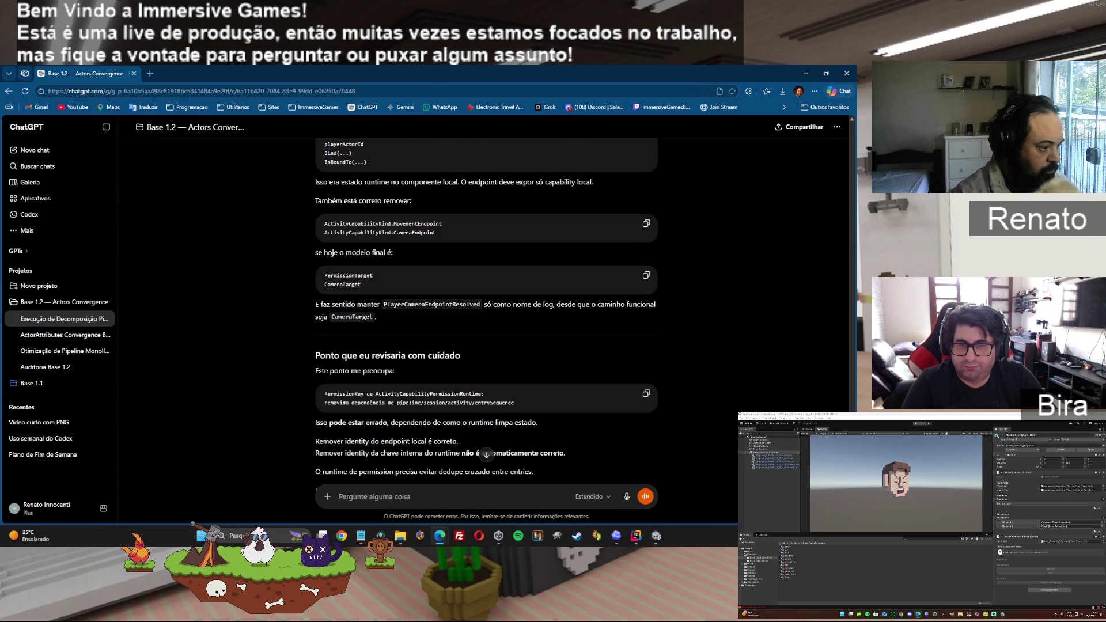
scroll(486, 315, down, 1)
scroll(486, 332, down, 2)
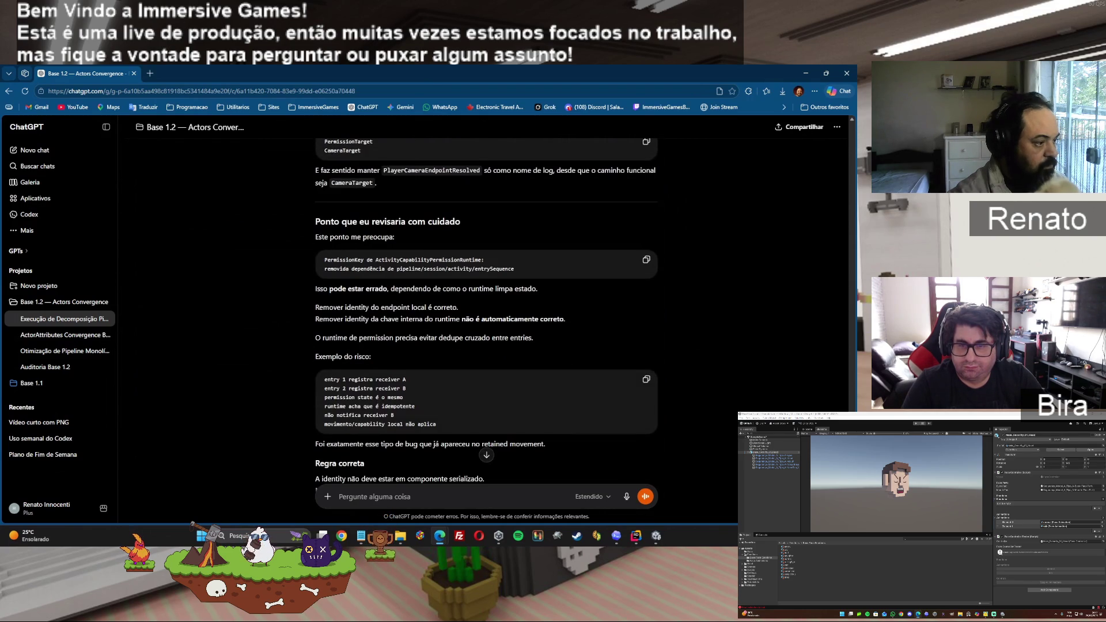
scroll(486, 332, down, 2)
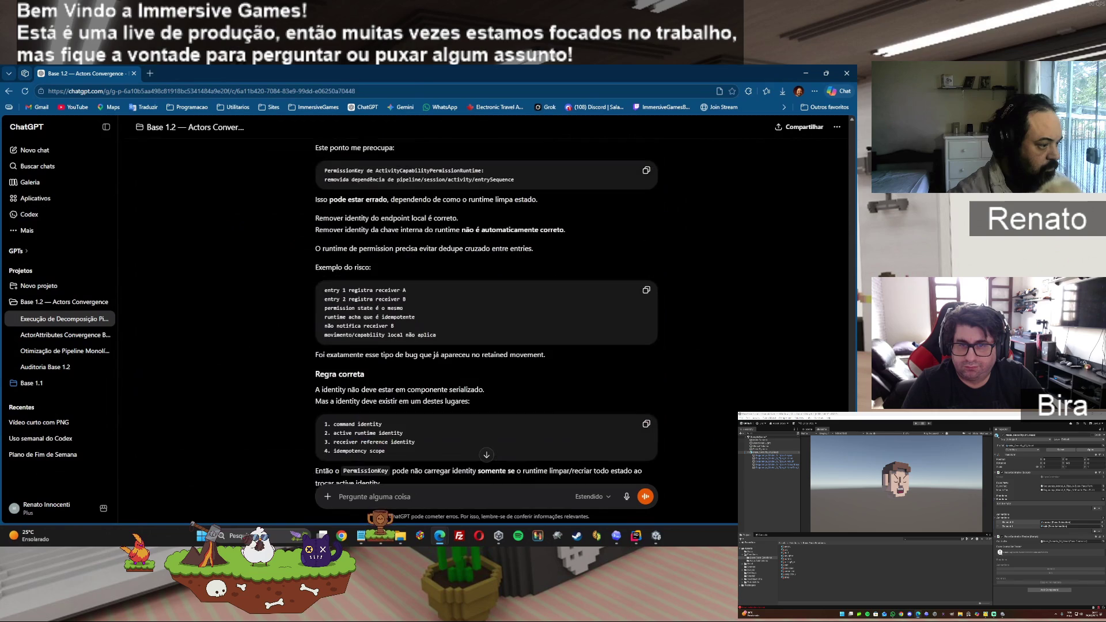
scroll(486, 332, down, 3)
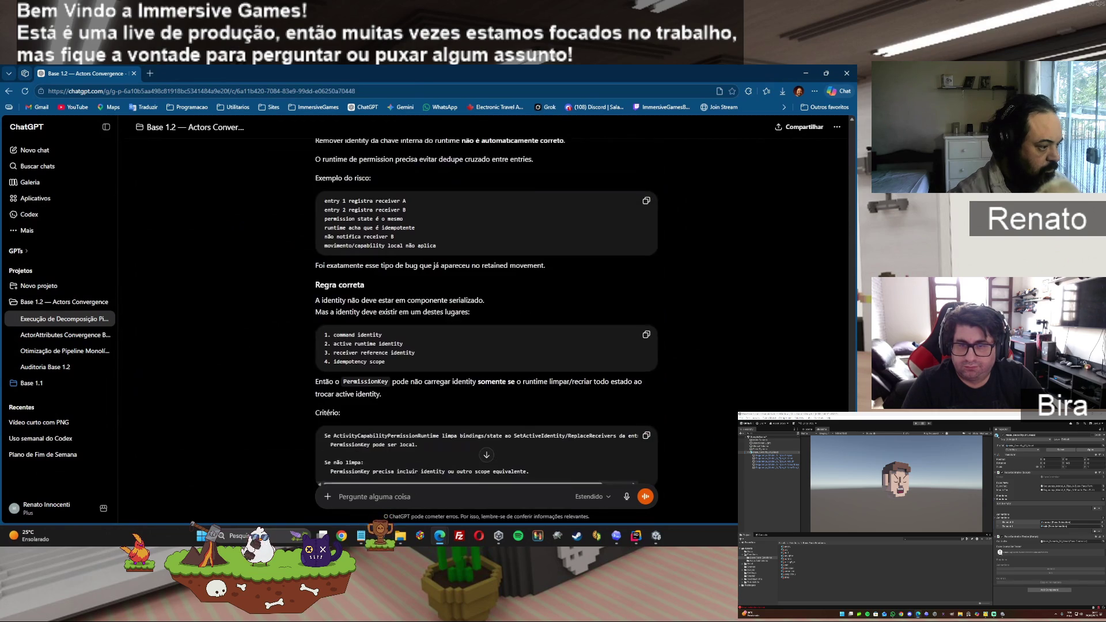
scroll(486, 333, down, 4)
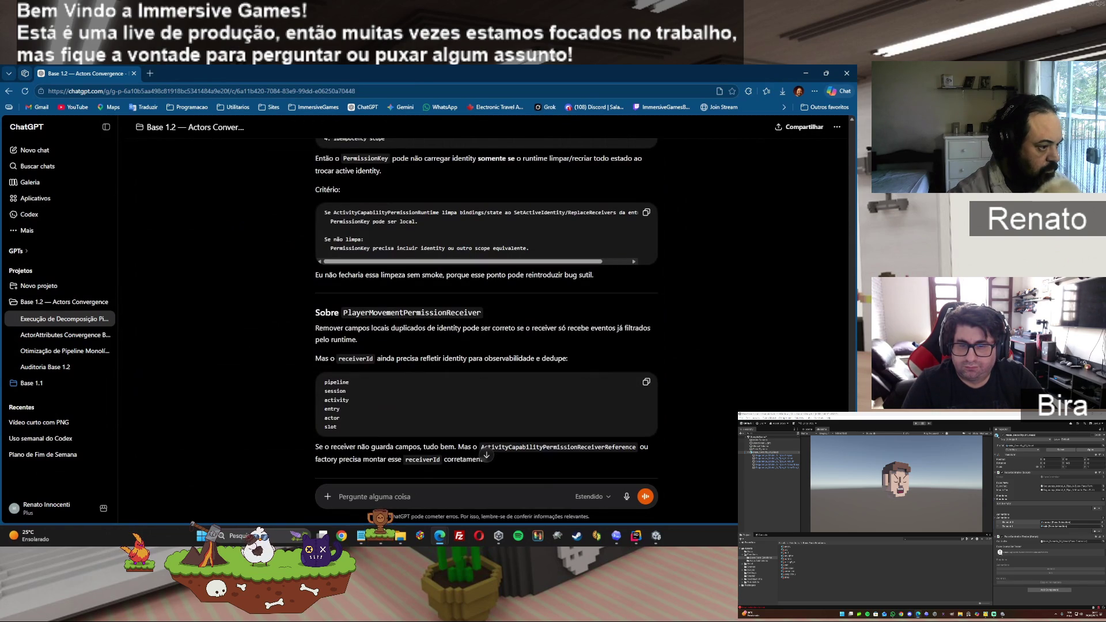
scroll(486, 333, down, 3)
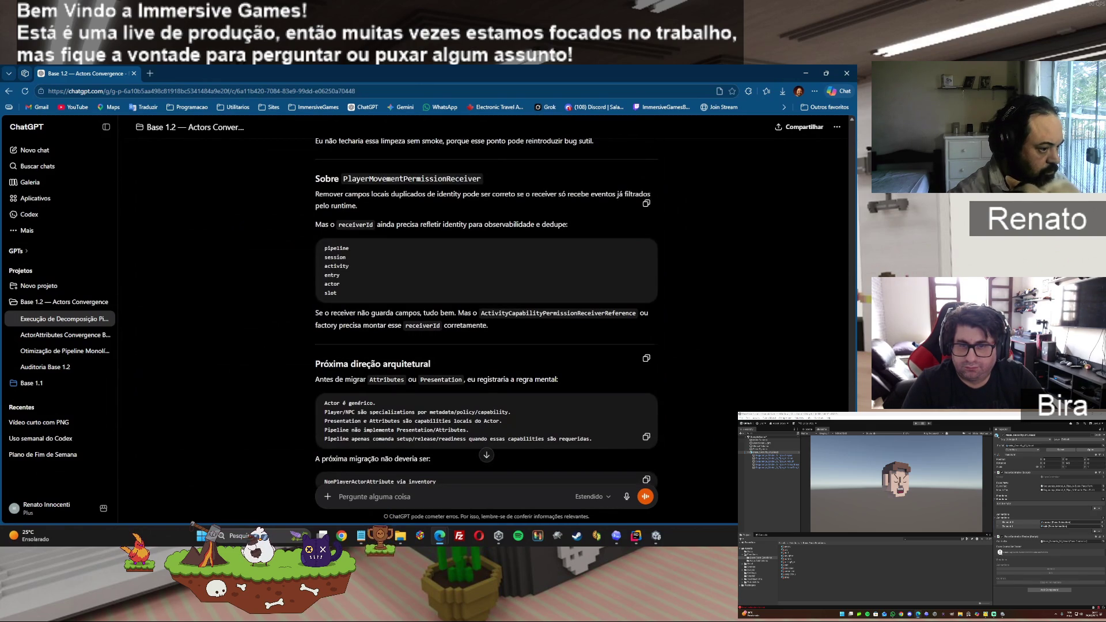
scroll(486, 333, down, 3)
scroll(487, 333, down, 5)
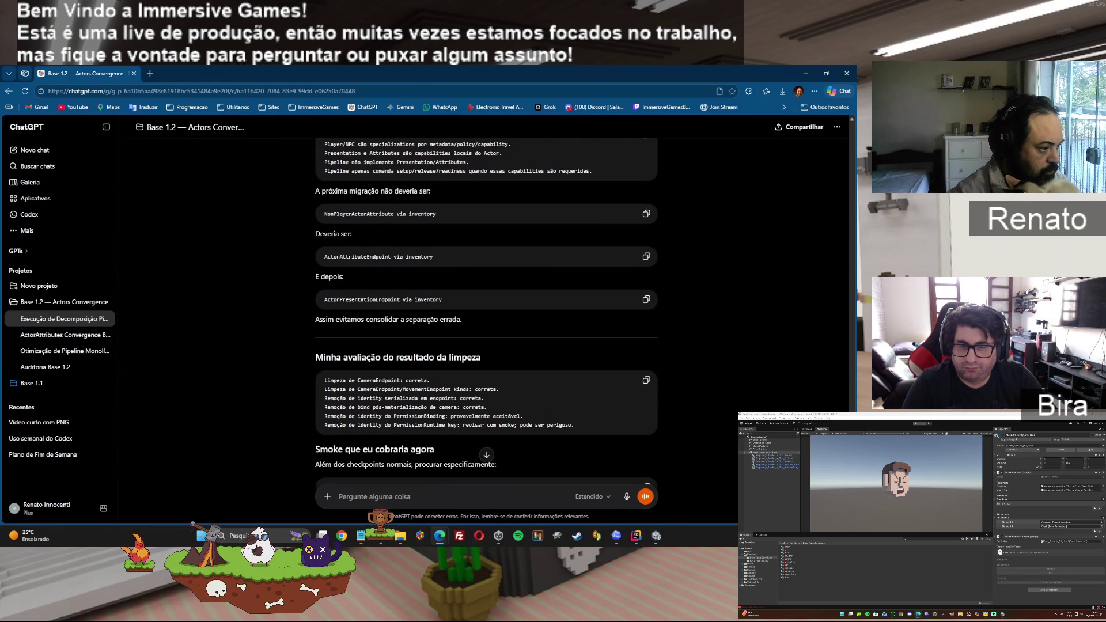
scroll(486, 332, down, 4)
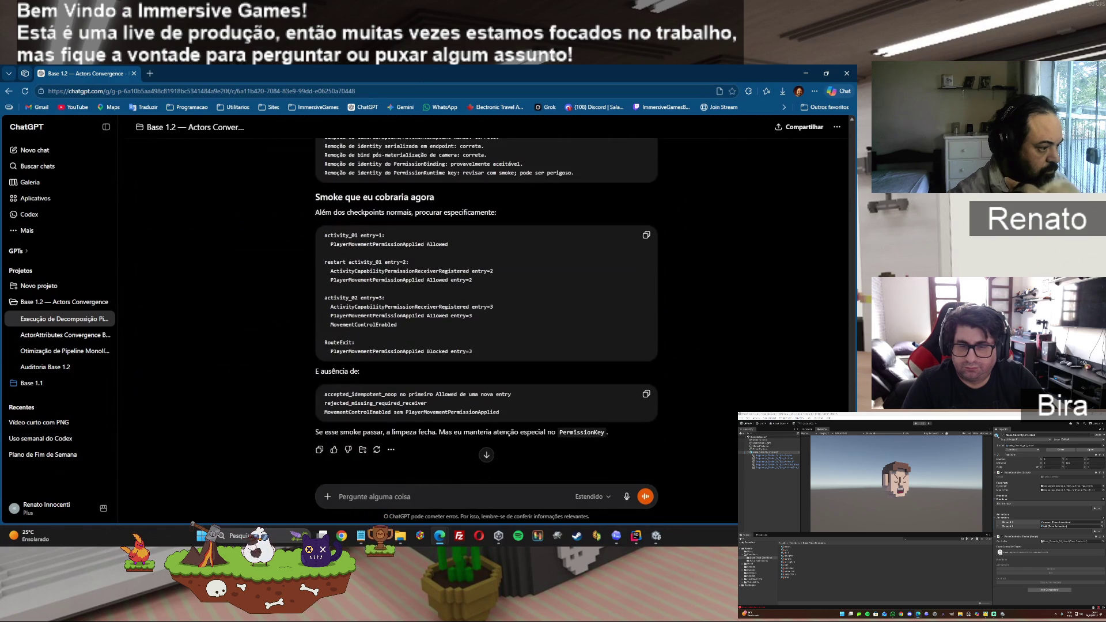
- Draft, unsent, 'a primeira coisa é remover dos adrs qualquer coisa que possa sugerir uma arquitetura fora dessa...'
click(462, 496)
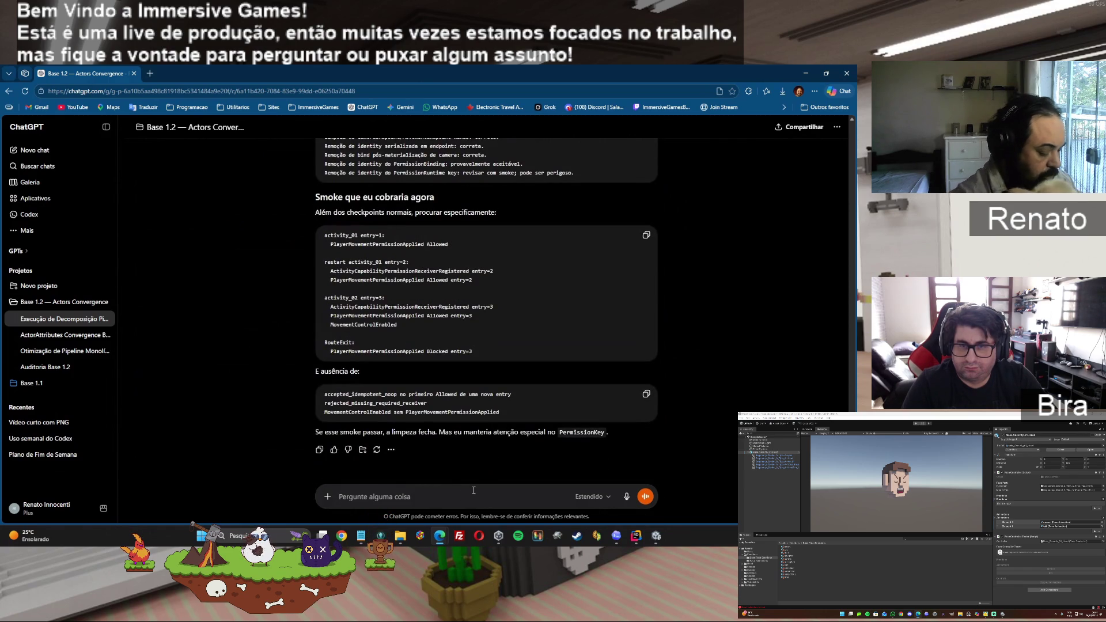
text(ta a primeira coisa é e)
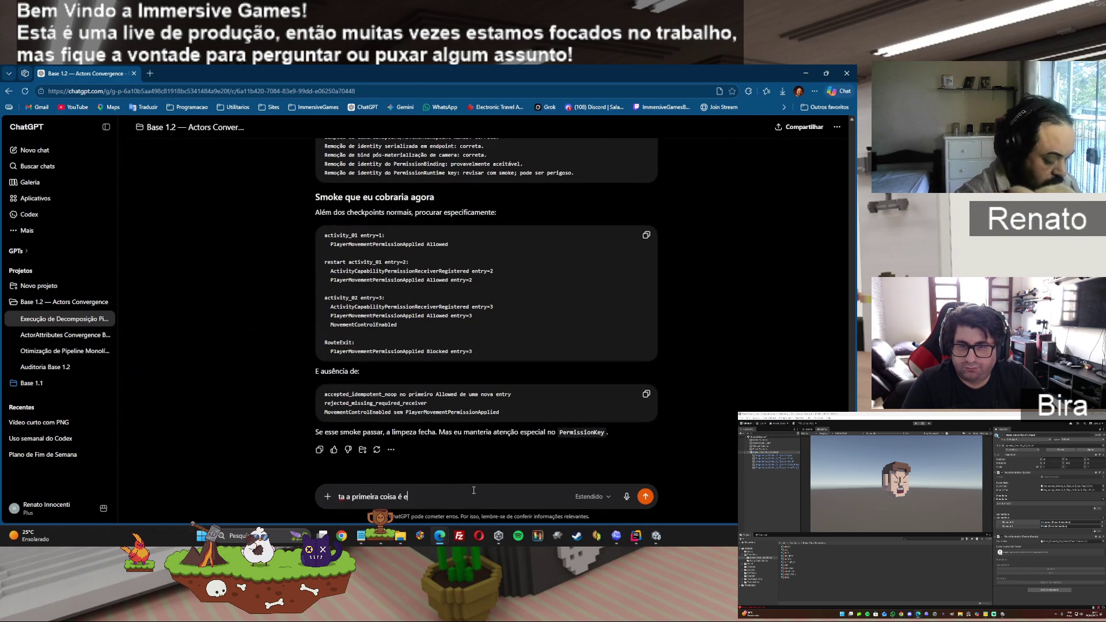
key(BackSpace)
text(remover dos)
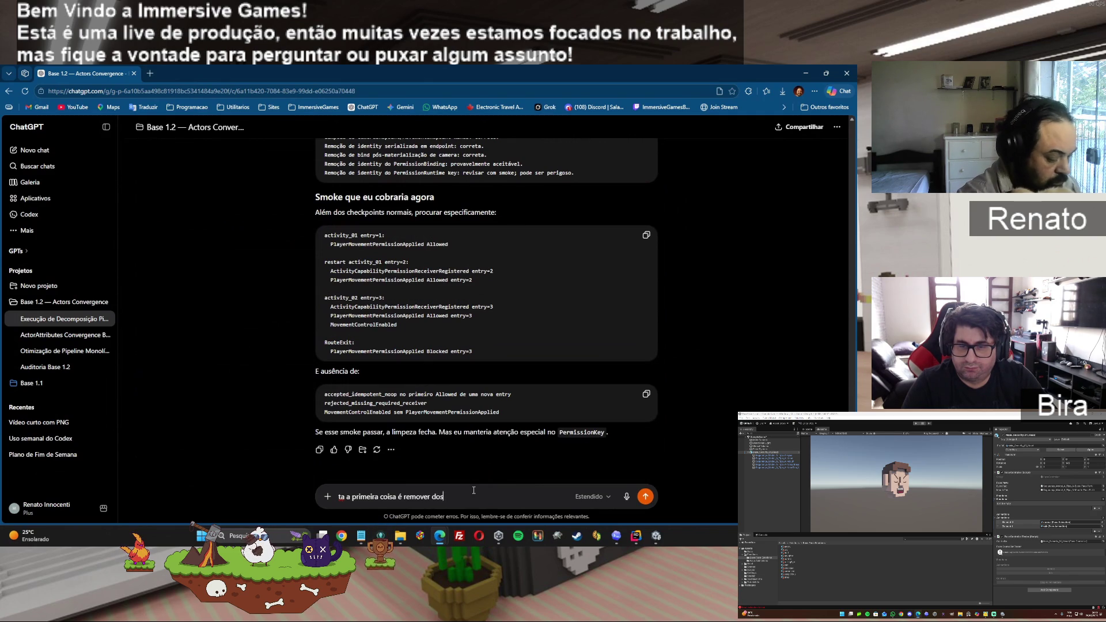
text( adrs qualquer)
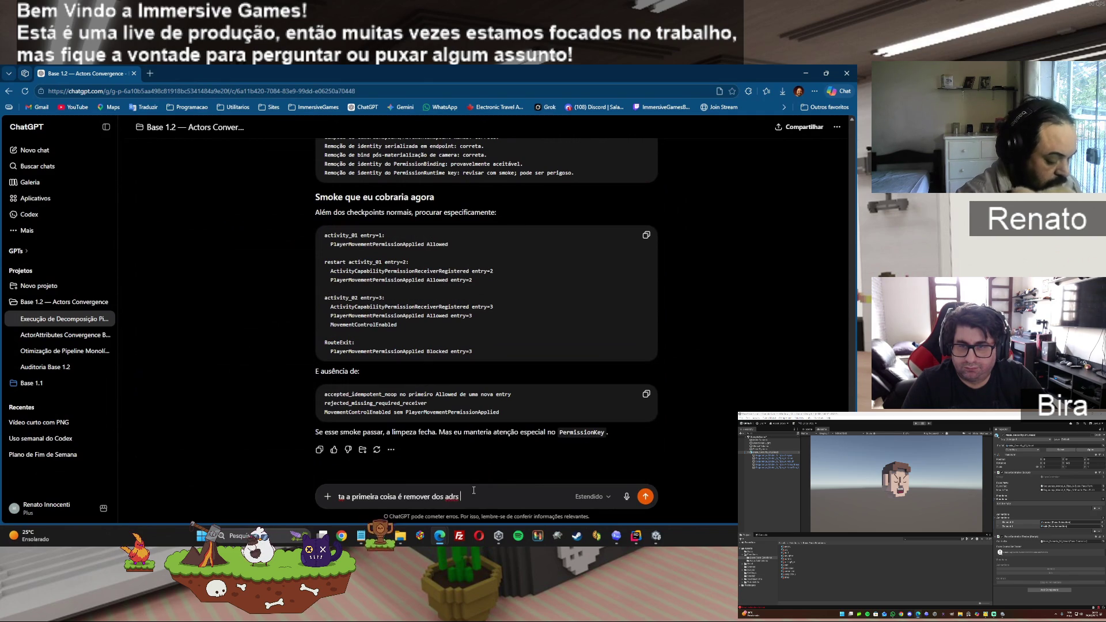
text( coisa que possa sugerir)
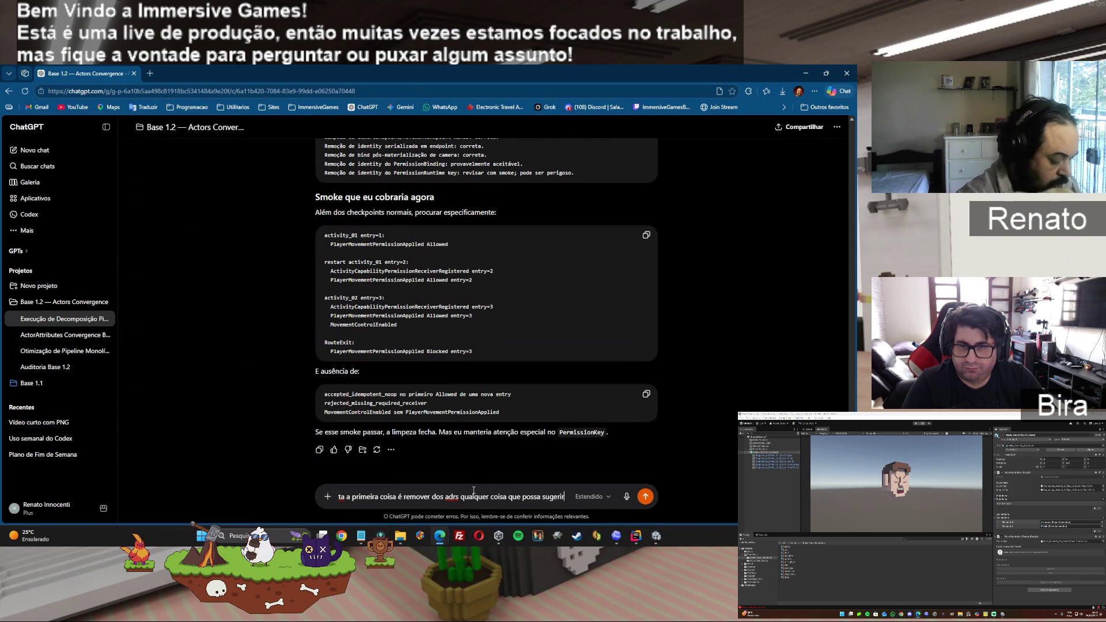
text( uma arquitetu)
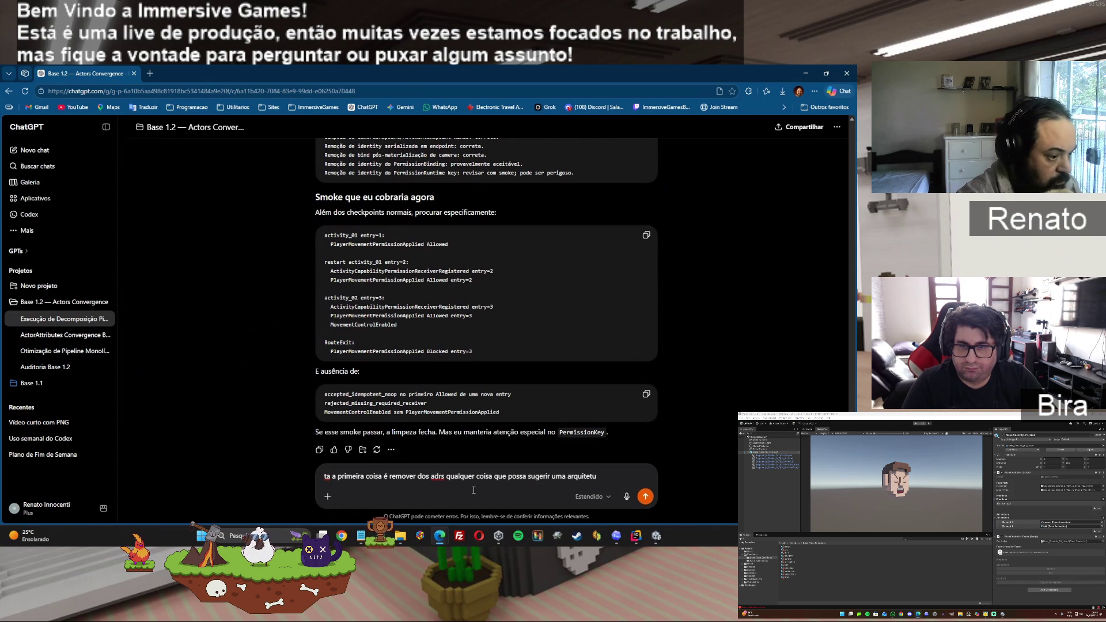
text(ra fora dessa qu)
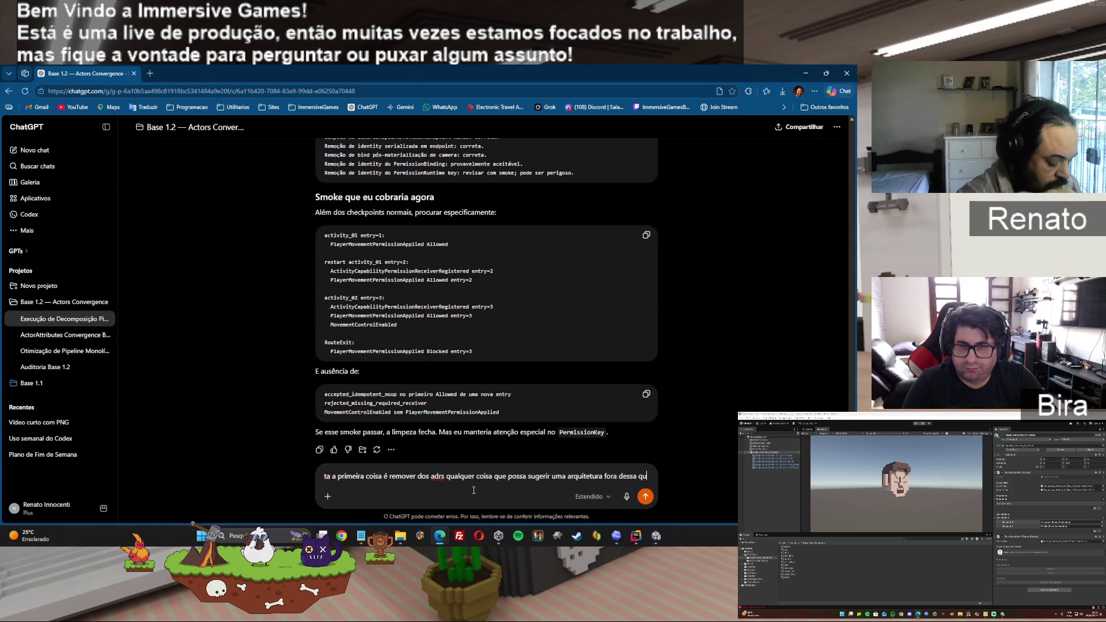
text(e acabamos de)
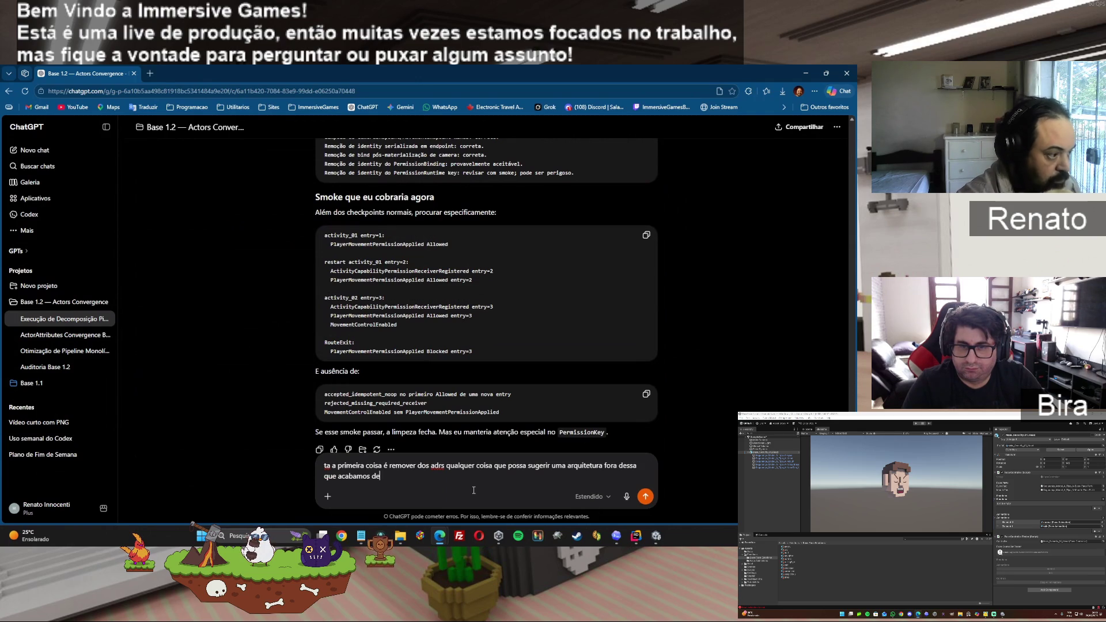
text( discutir (entrada generic)
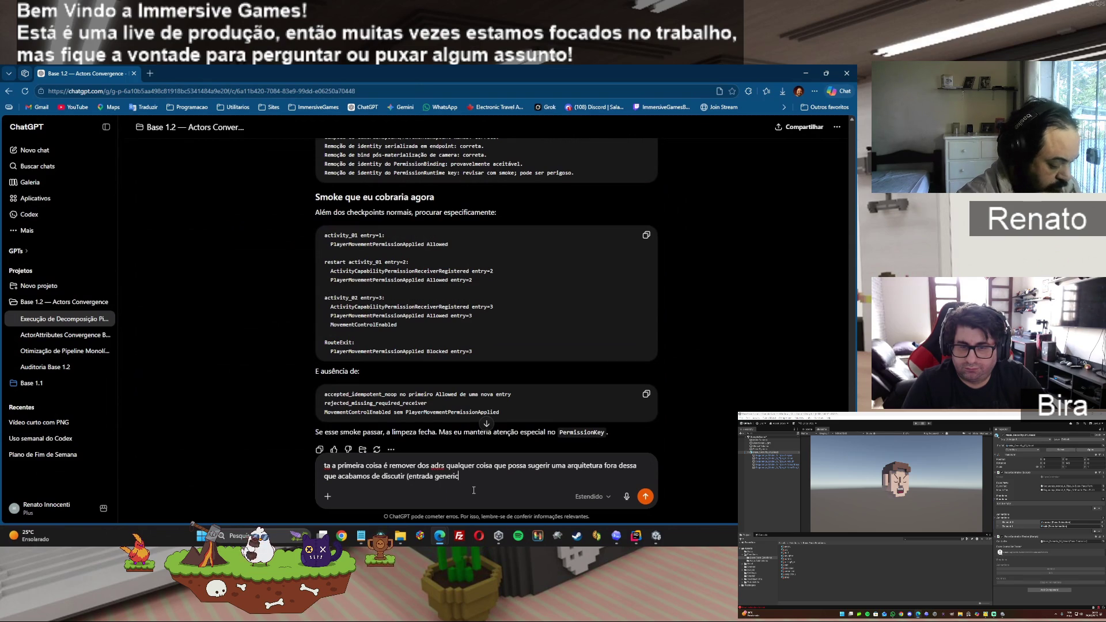
text(s))
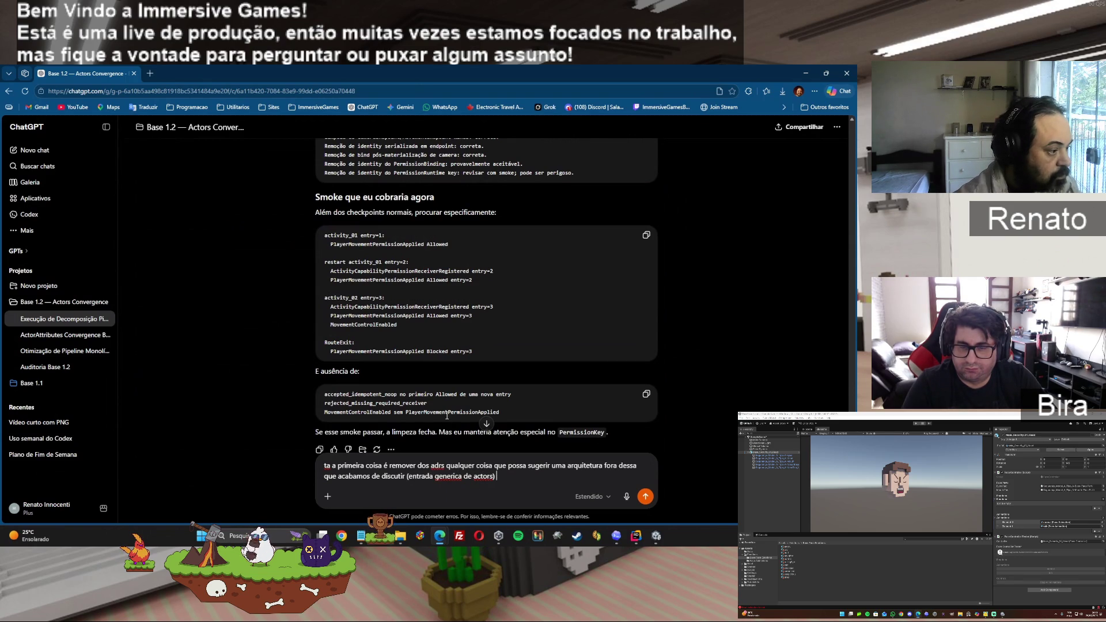
scroll(600, 346, down, 1)
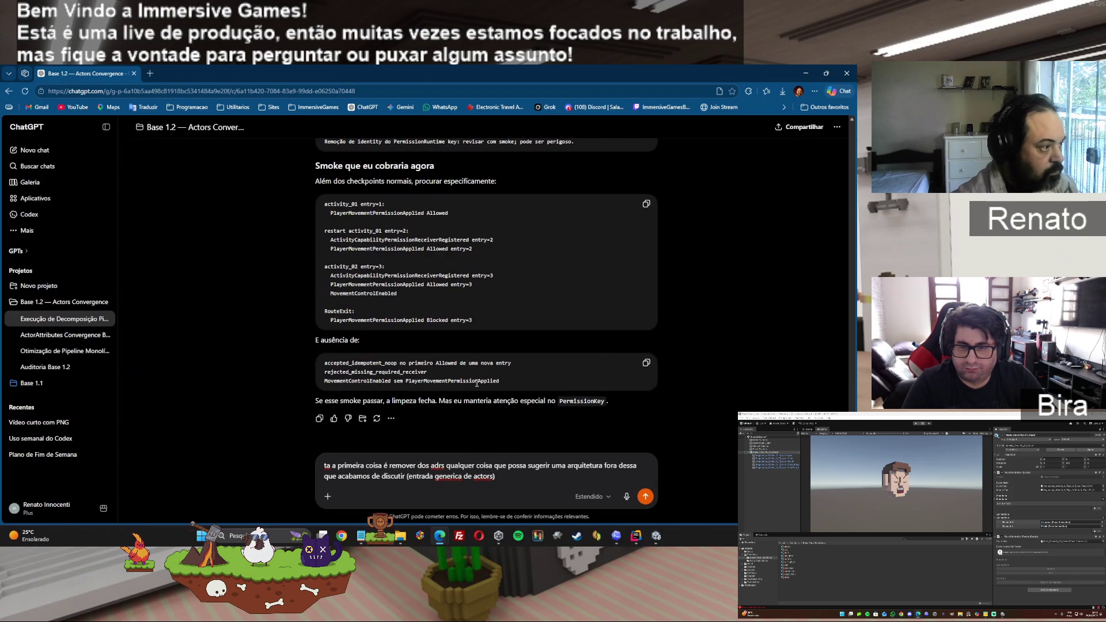
scroll(514, 359, up, 1)
scroll(515, 359, up, 3)
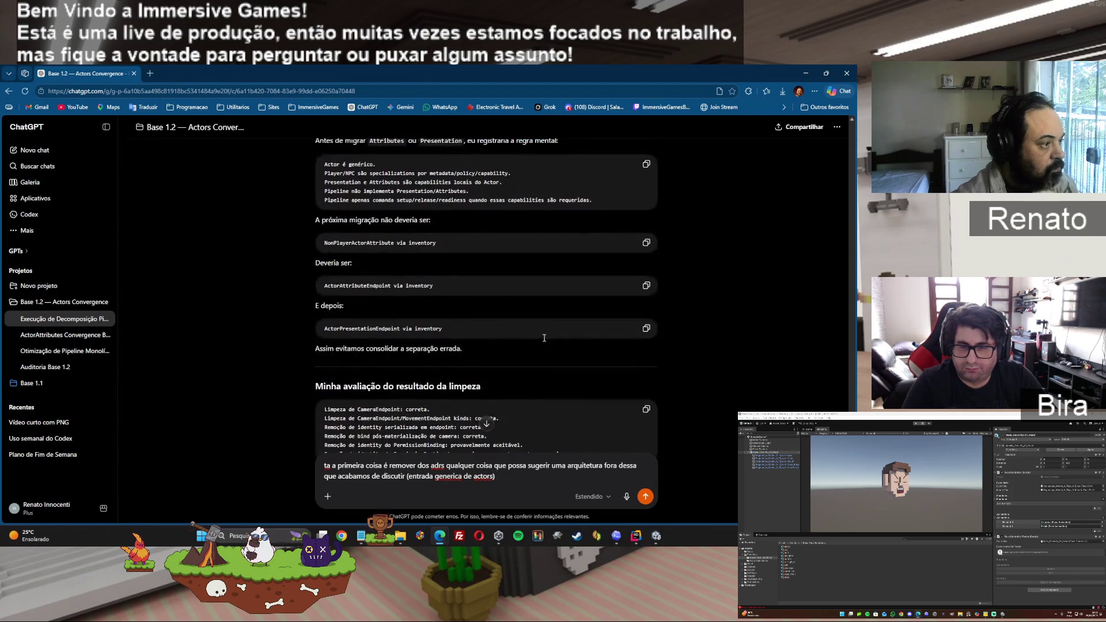
scroll(546, 344, up, 3)
scroll(545, 344, up, 2)
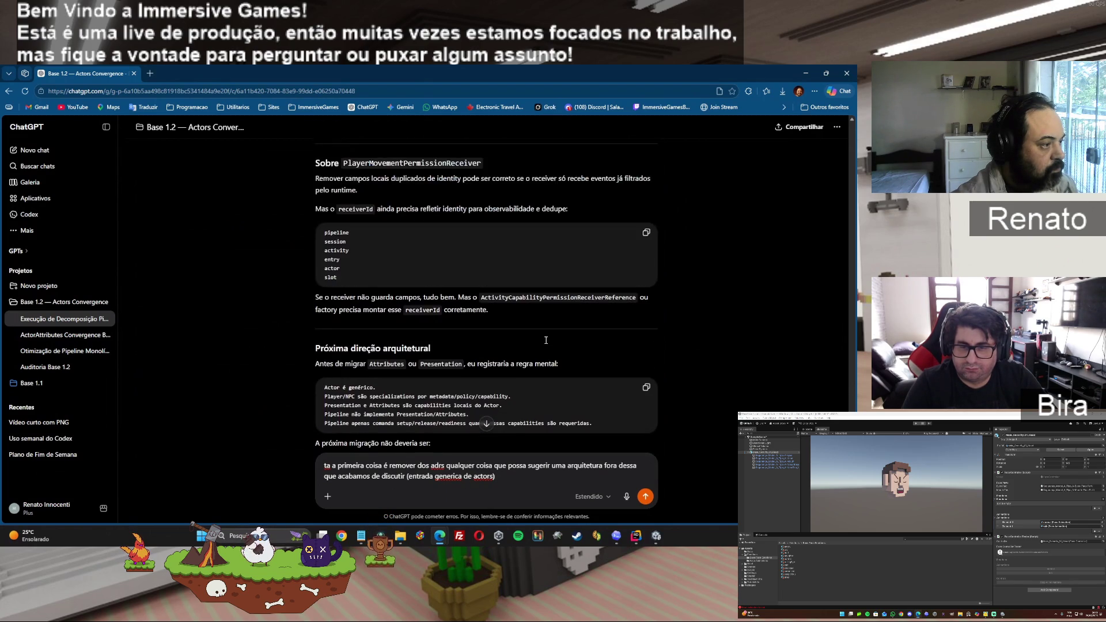
scroll(536, 364, down, 7)
- Replace the draft with 'vamos uma coisa por vez vou colocar o smoke', paste the smoke log, send it
mouse_move(501, 476)
mouse_down()
mouse_move(288, 475)
mouse_move(282, 462)
mouse_up()
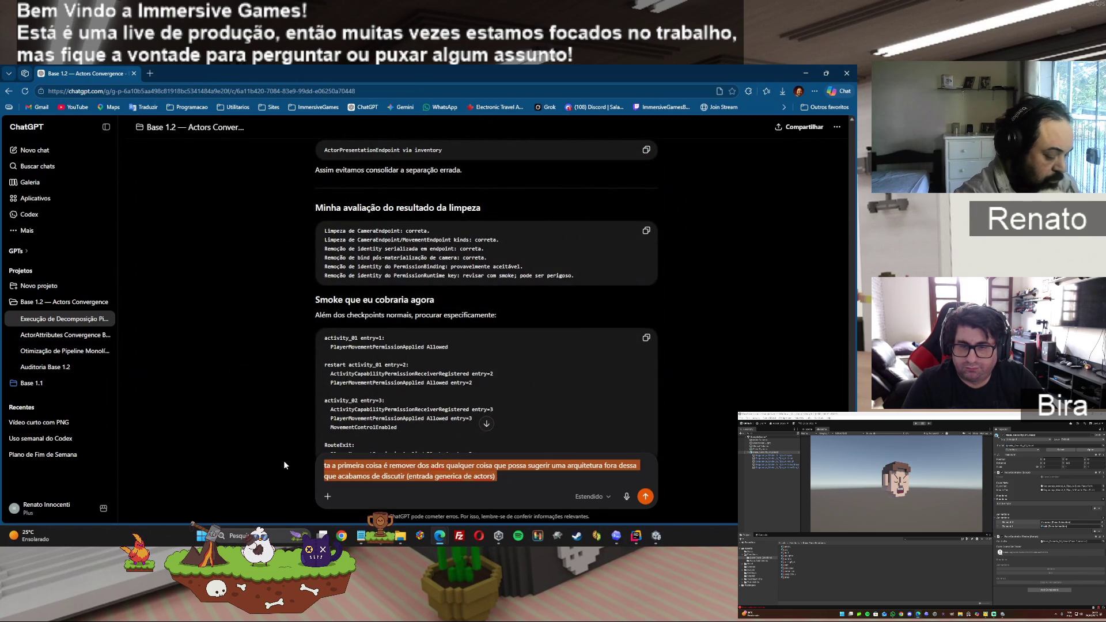
text(vamos uma coisa por)
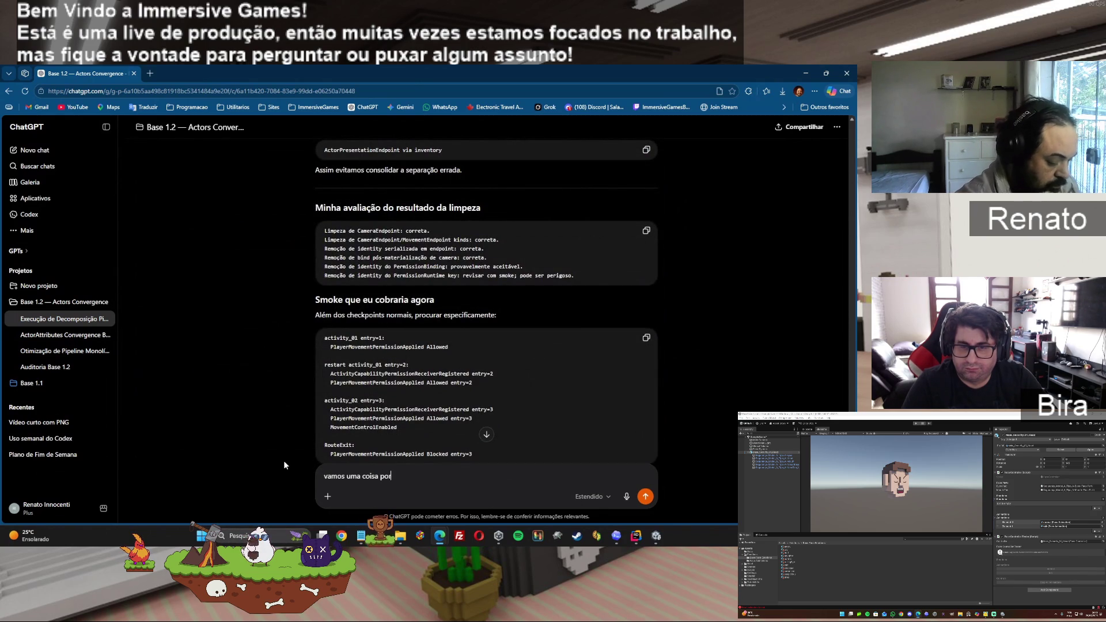
text( vez vou vo)
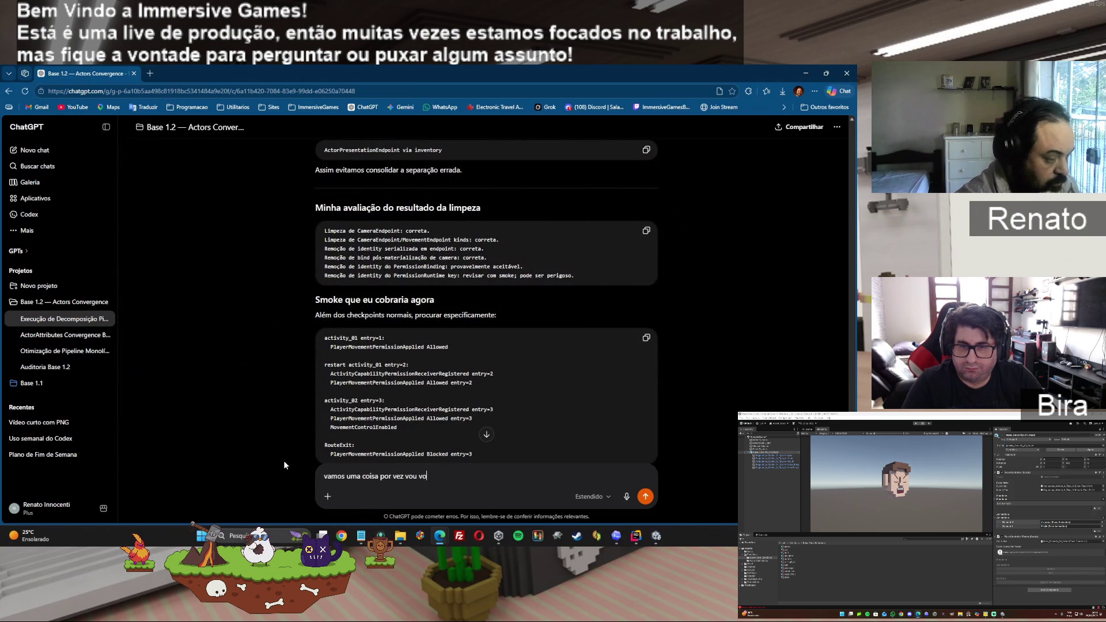
key(BackSpace)
key(BackSpace)
text(colocar )
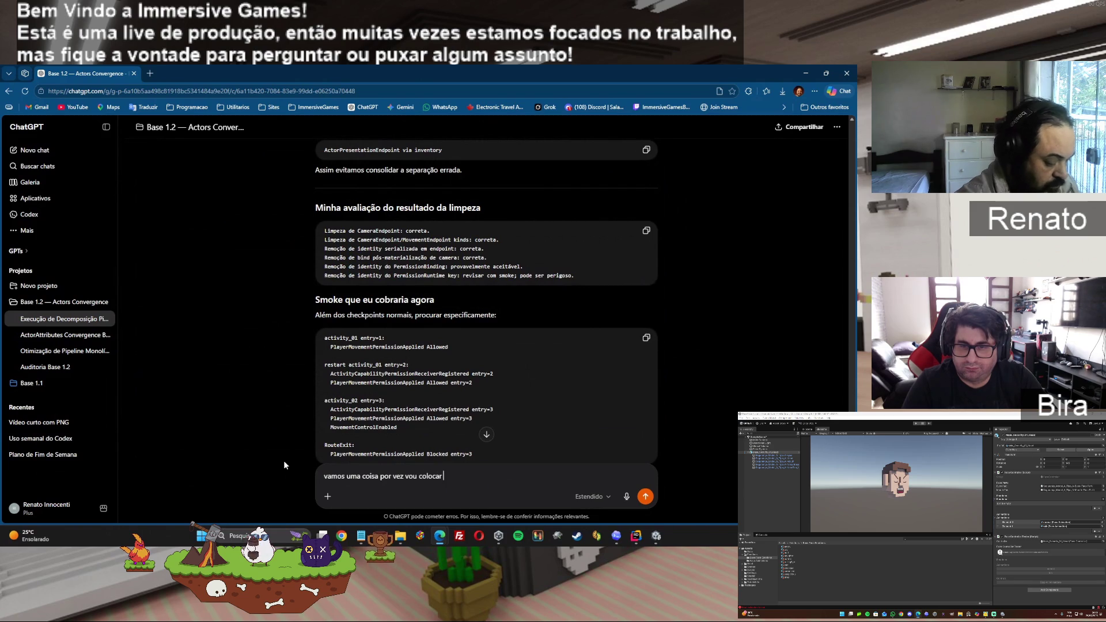
text(o smoke)
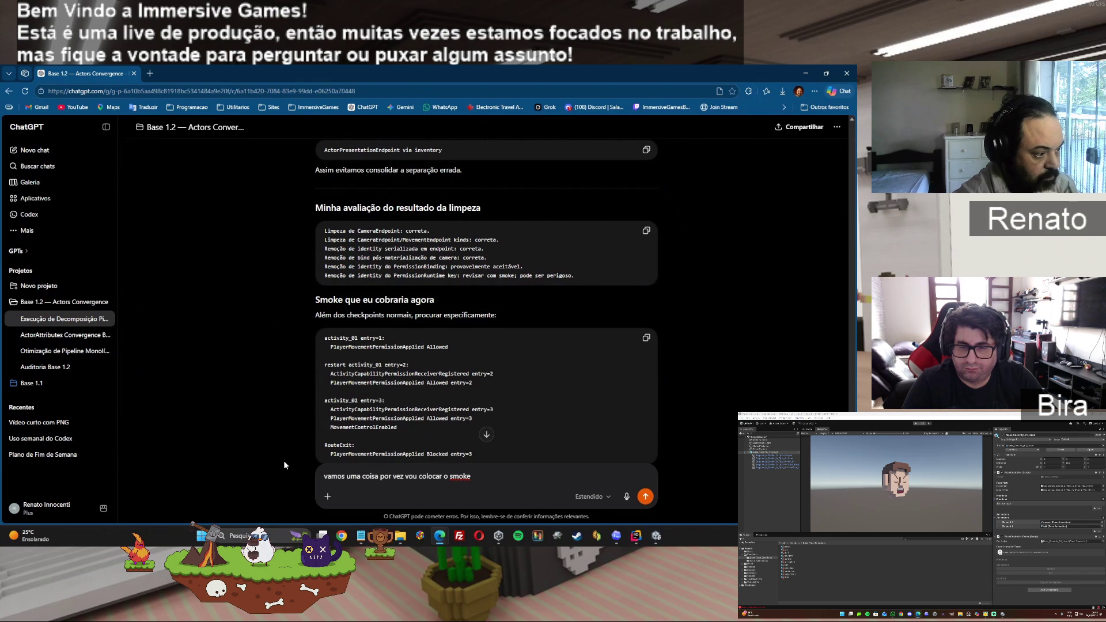
key(ctrl+v)
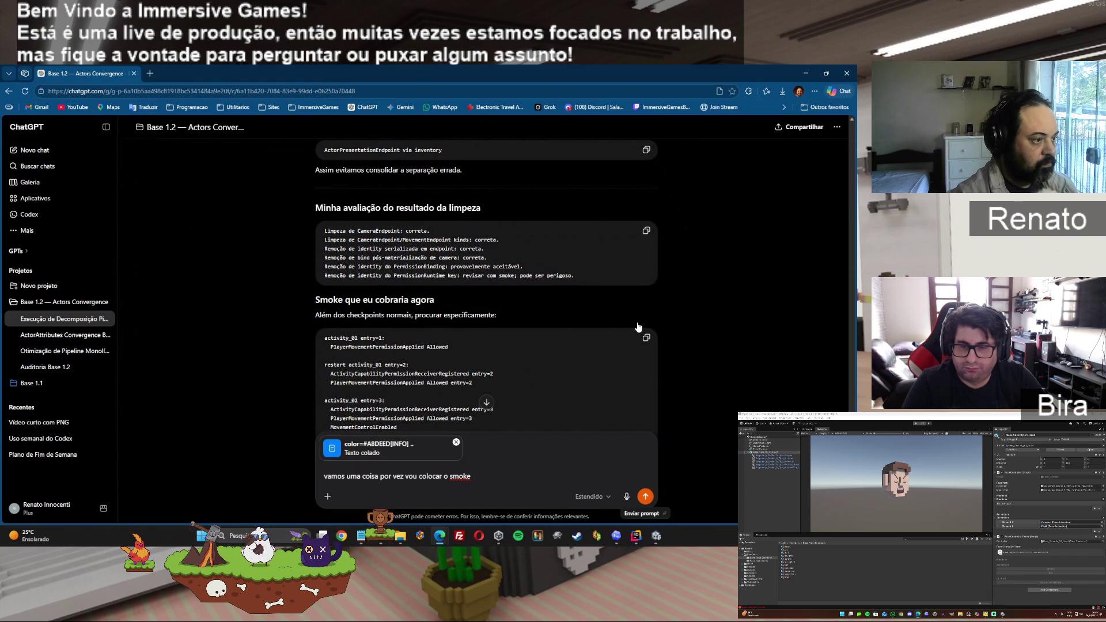
key(Return)
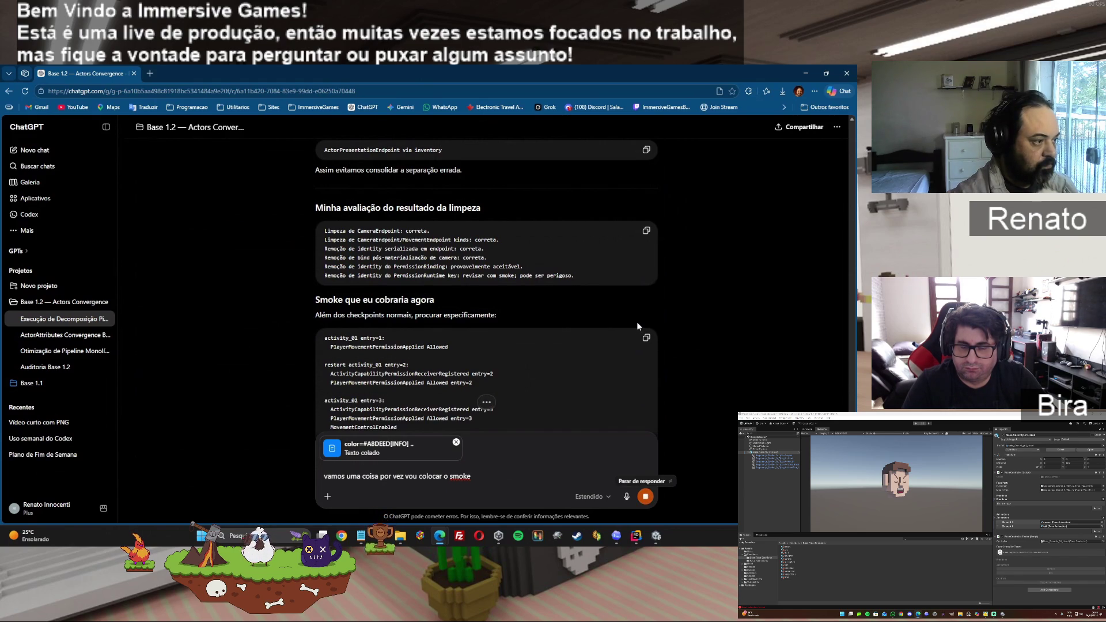
click(655, 535)
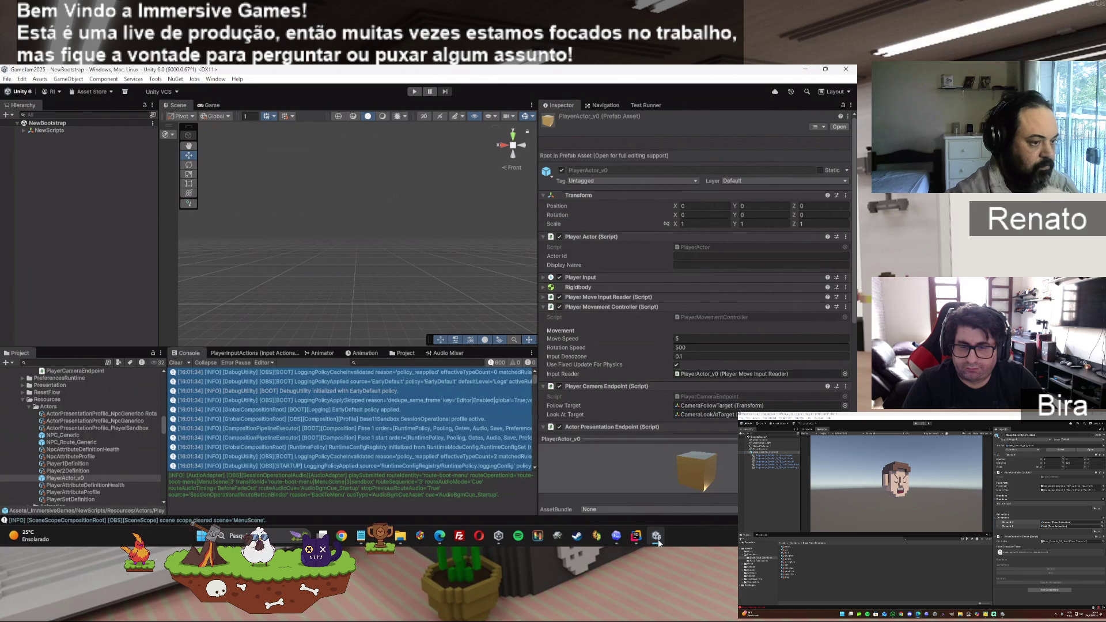
- Bring the ChatGPT window back in front of Unity
click(659, 542)
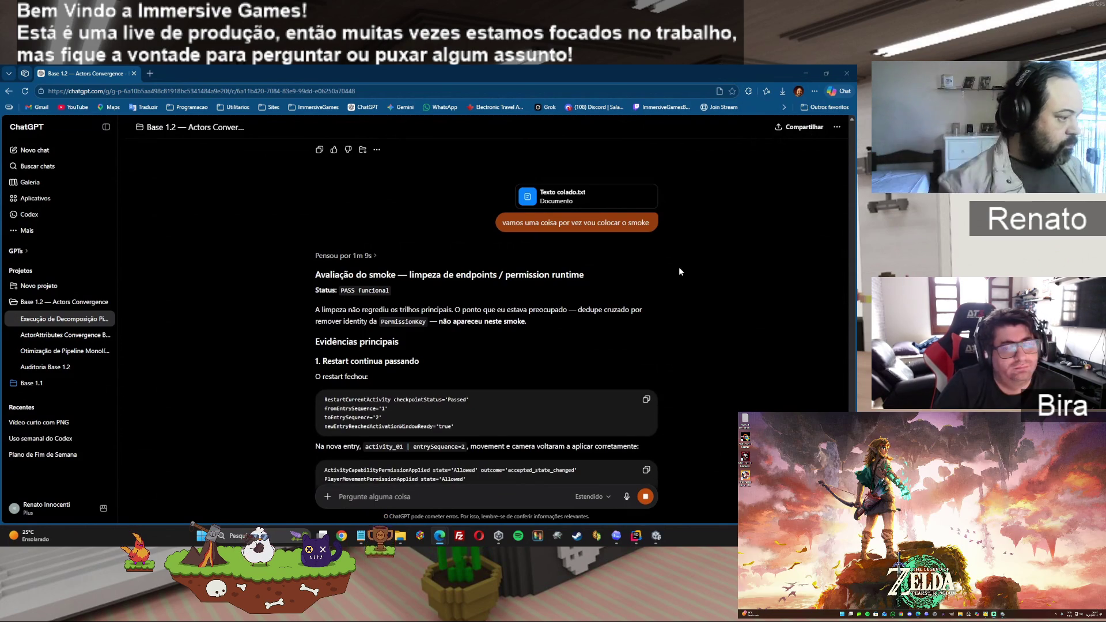
- Scroll the smoke review down to the PASS 'Decisão' block and 'Próximo passo' line
scroll(610, 271, down, 3)
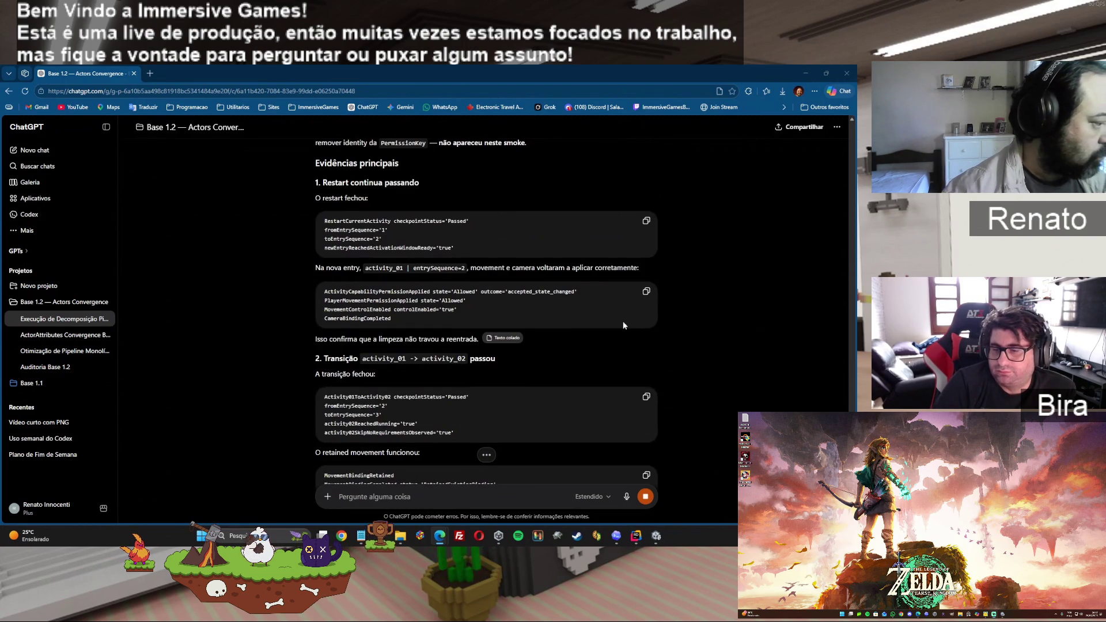
scroll(635, 342, down, 5)
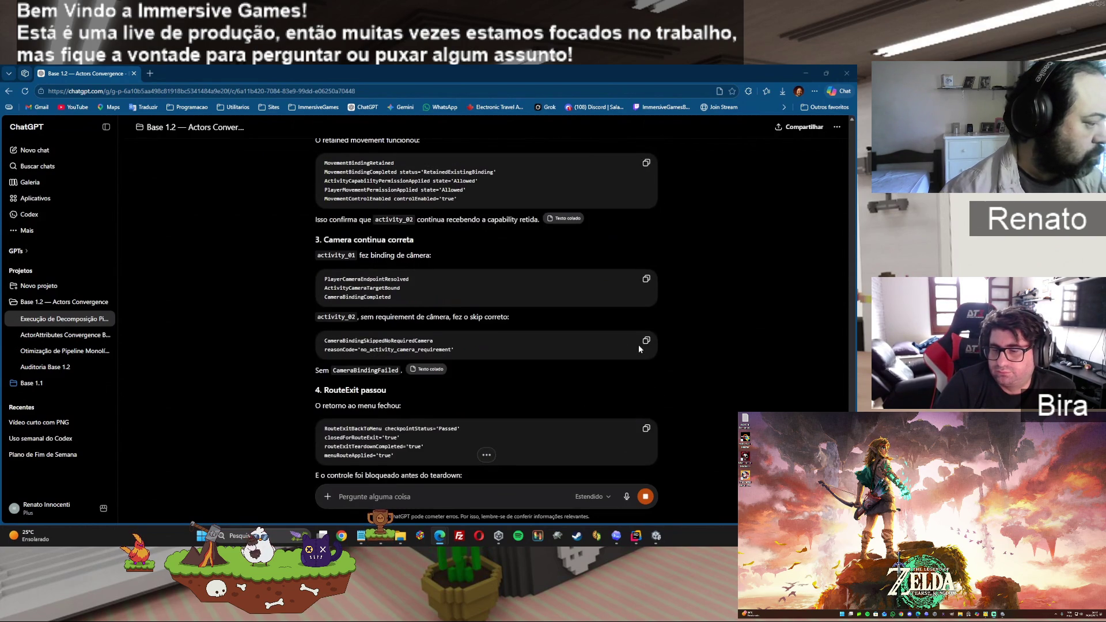
scroll(638, 345, down, 5)
scroll(637, 348, down, 3)
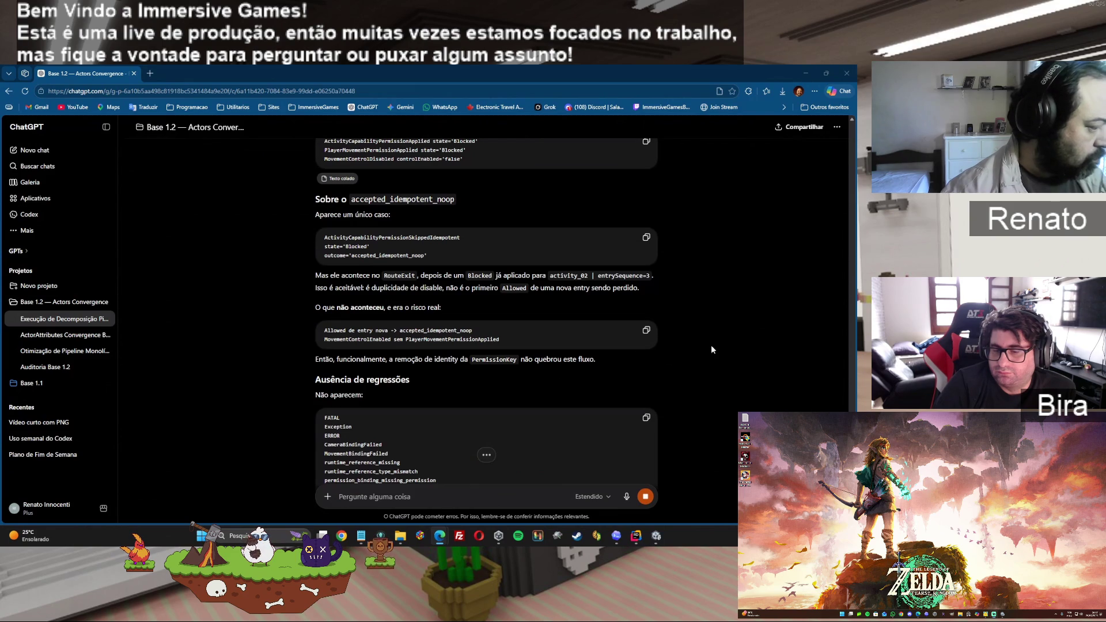
scroll(711, 345, down, 2)
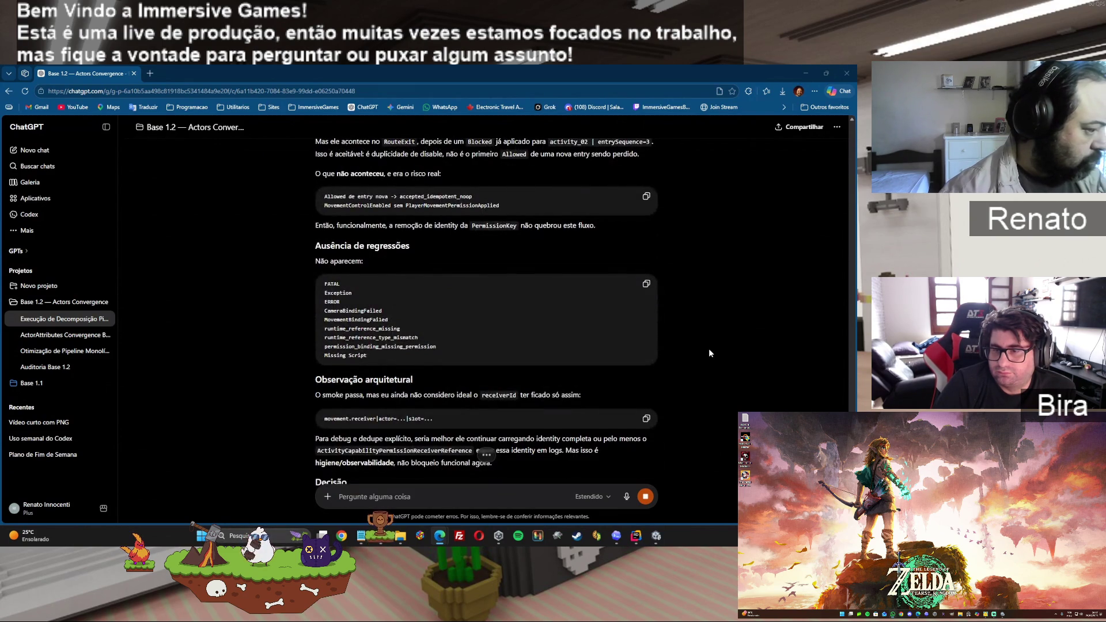
scroll(709, 353, down, 3)
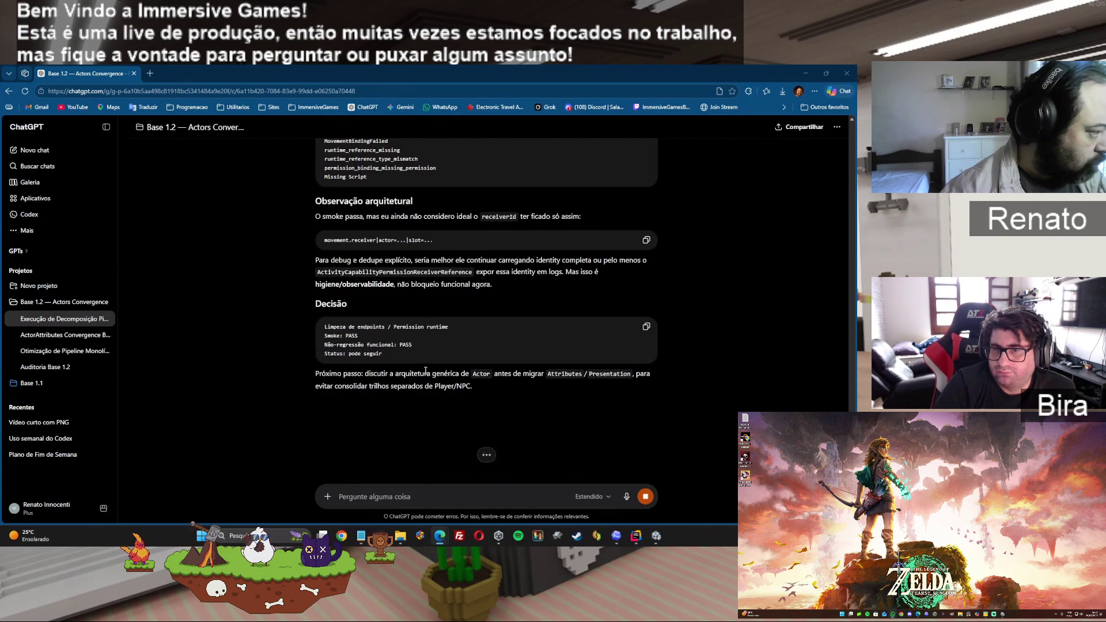